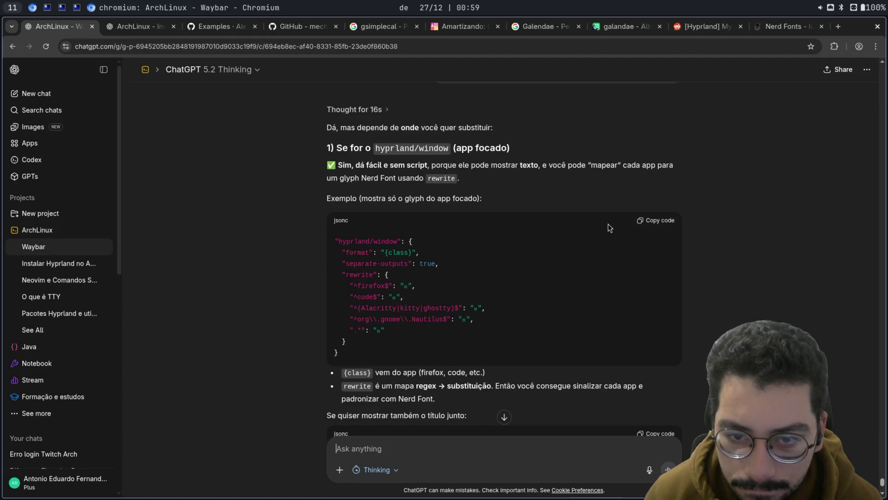
# Step: Send ChatGPT the follow-up 'eu qeuro que fique so o icone e não o nome e etc.' requesting icon-only display
pyautogui.click(415, 448)
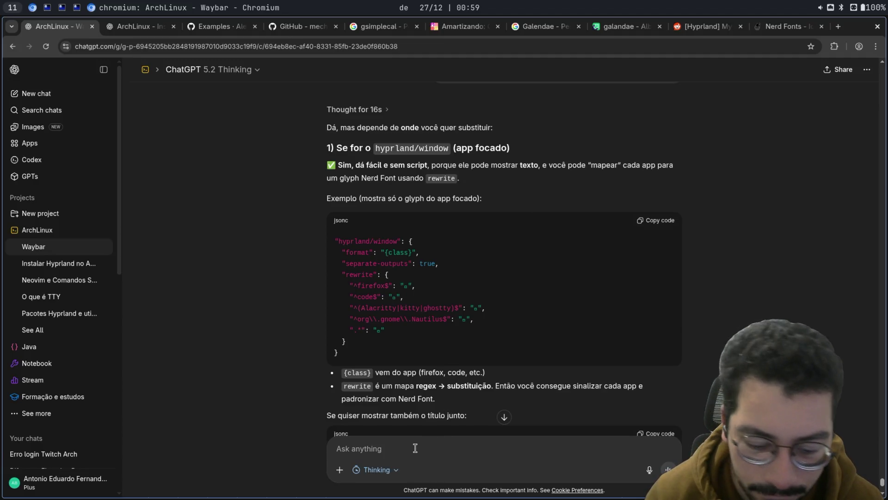
pyautogui.write('eu qeuro que fi')
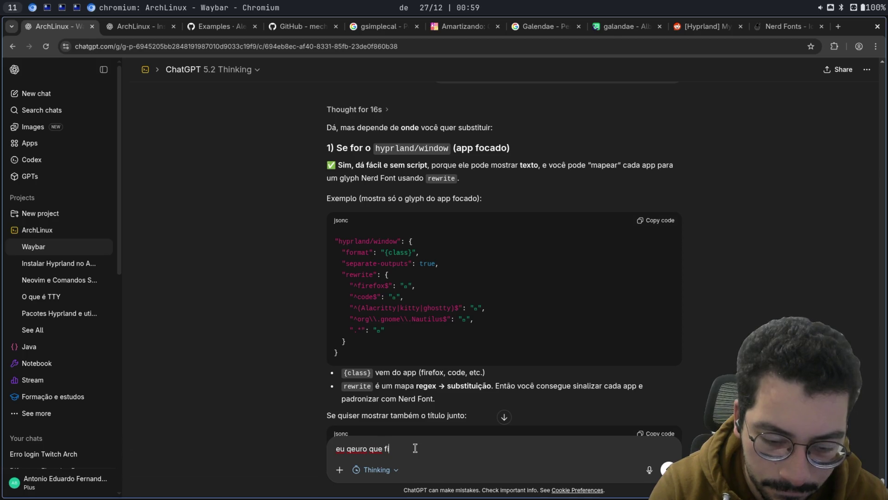
pyautogui.write('que so o icone e não o')
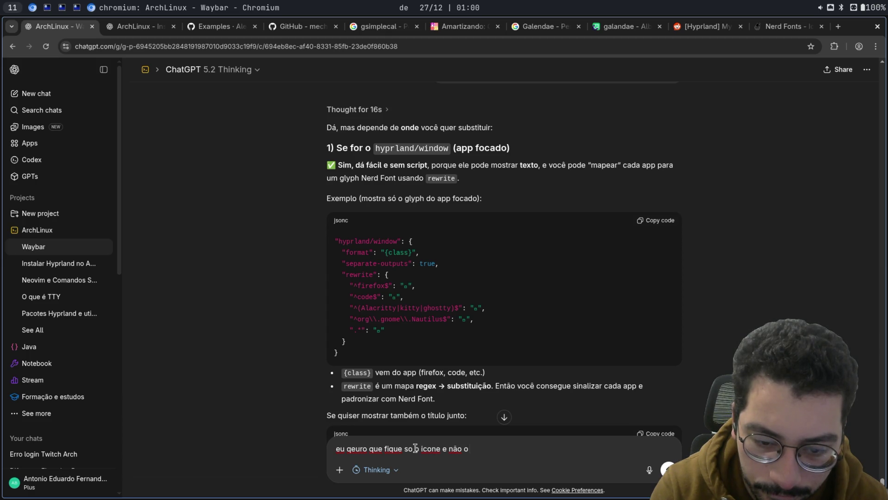
pyautogui.write('nome e etc.')
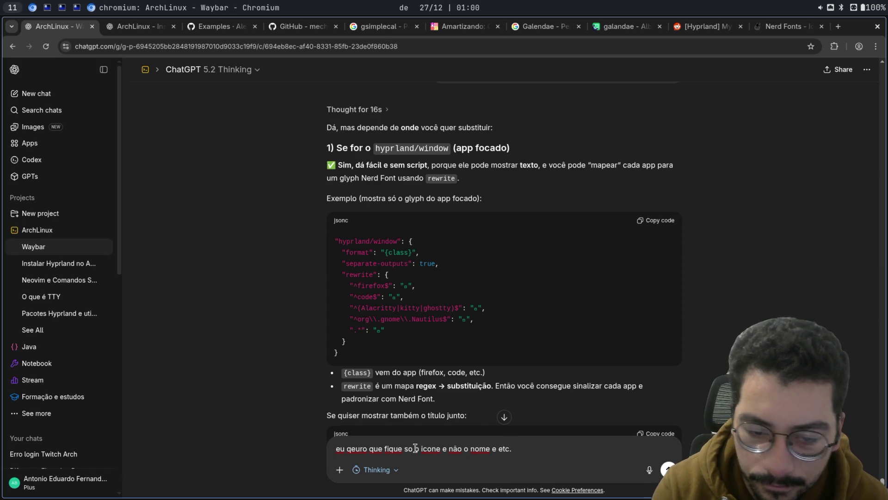
pyautogui.scroll(-3, 482, 337)
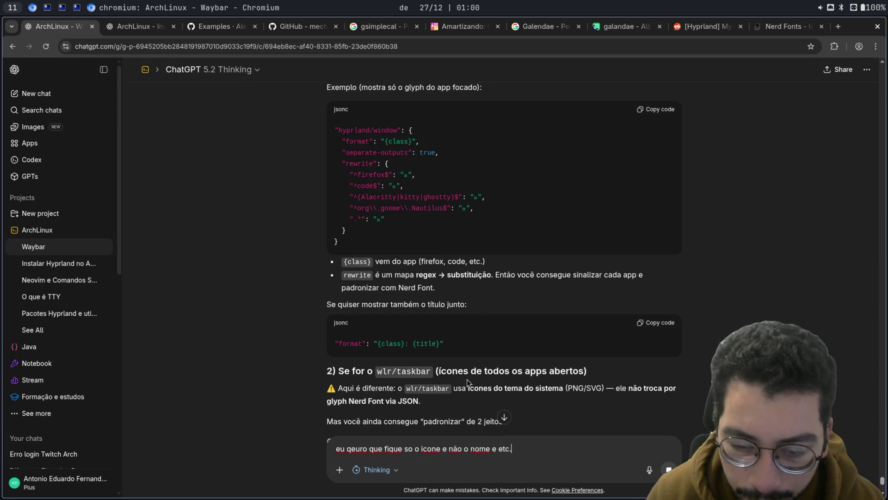
pyautogui.press('Return')
# Step: Copy the reply's config.jsonc hyprland/window block mapping app classes to Nerd Font glyphs
pyautogui.scroll(10, 534, 298)
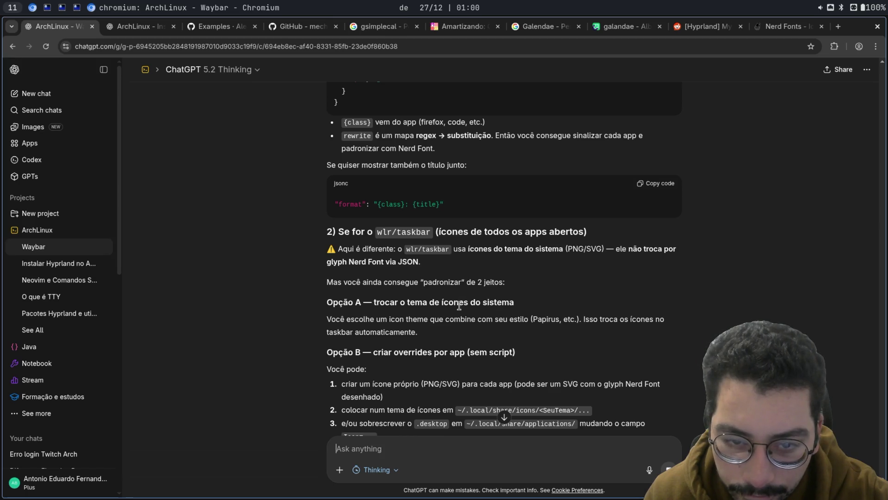
pyautogui.scroll(-5, 452, 299)
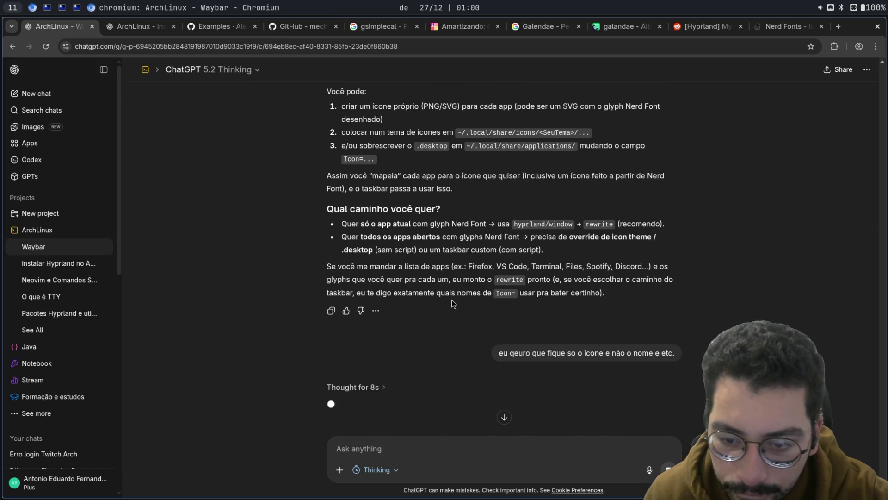
pyautogui.scroll(-1, 435, 299)
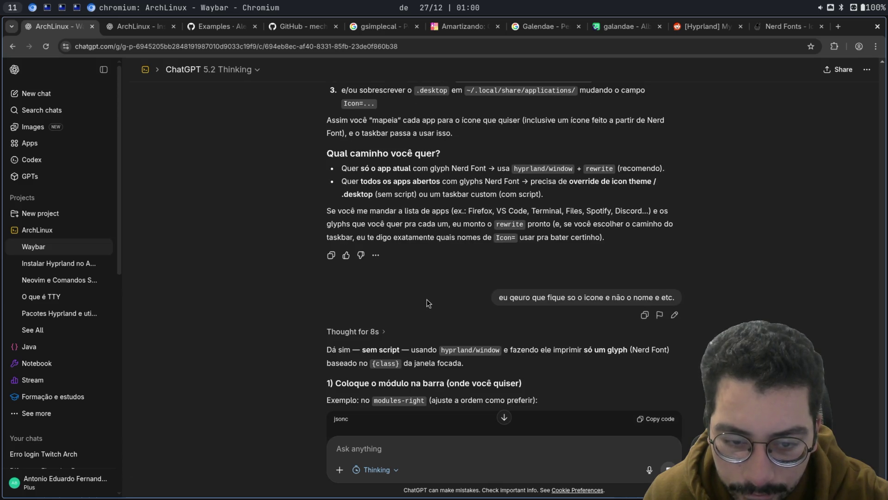
pyautogui.scroll(-1, 425, 299)
pyautogui.scroll(-3, 445, 278)
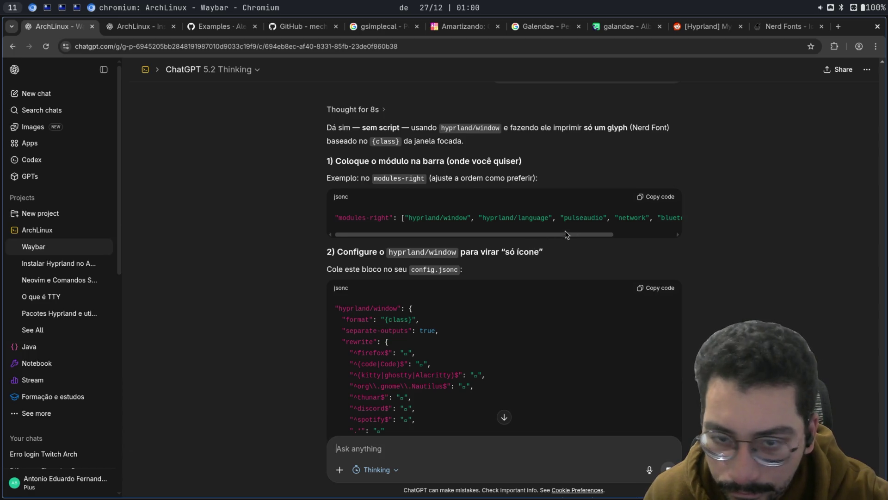
pyautogui.scroll(-1, 527, 262)
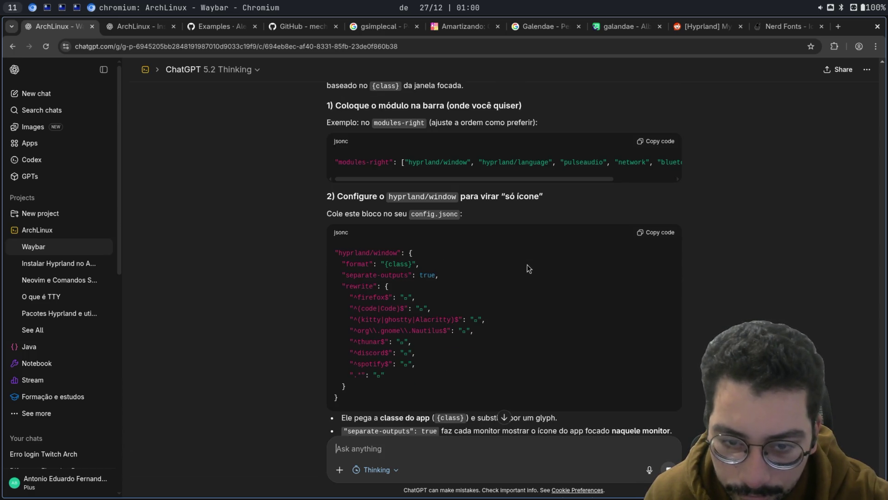
pyautogui.click(665, 233)
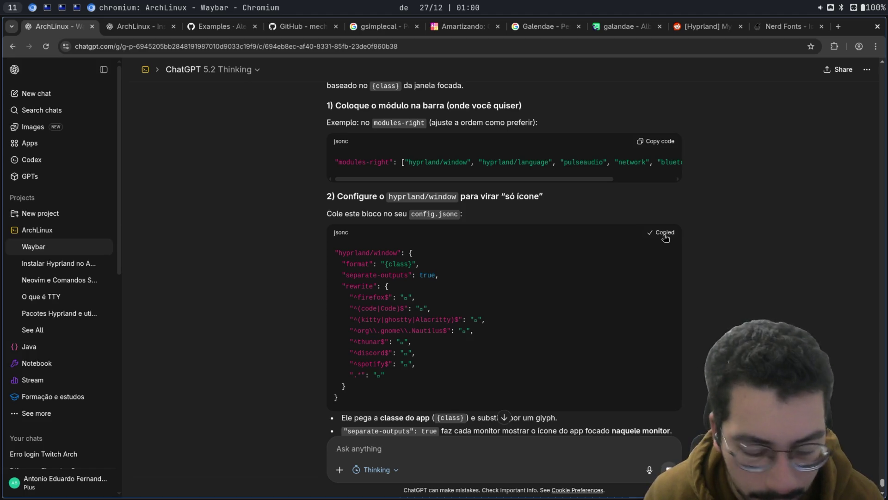
pyautogui.press('super+f')
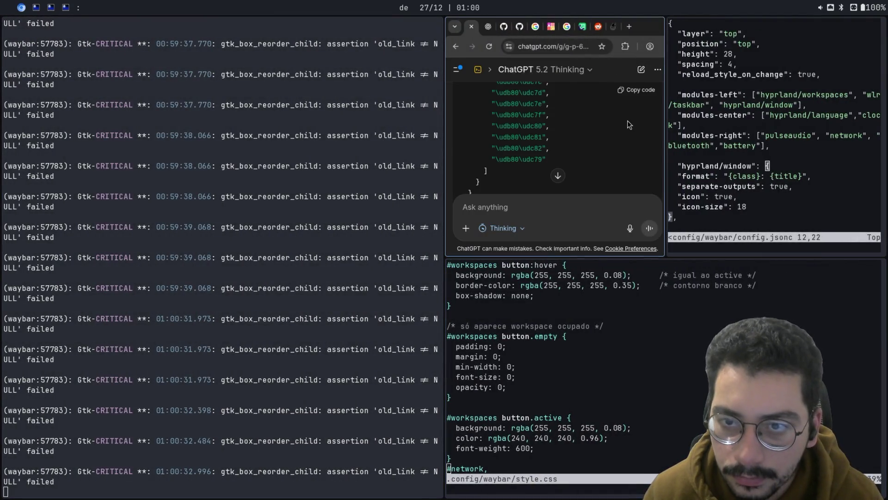
# Step: Remove "wlr/taskbar" from the modules-left list in config.jsonc
pyautogui.press('super+f')
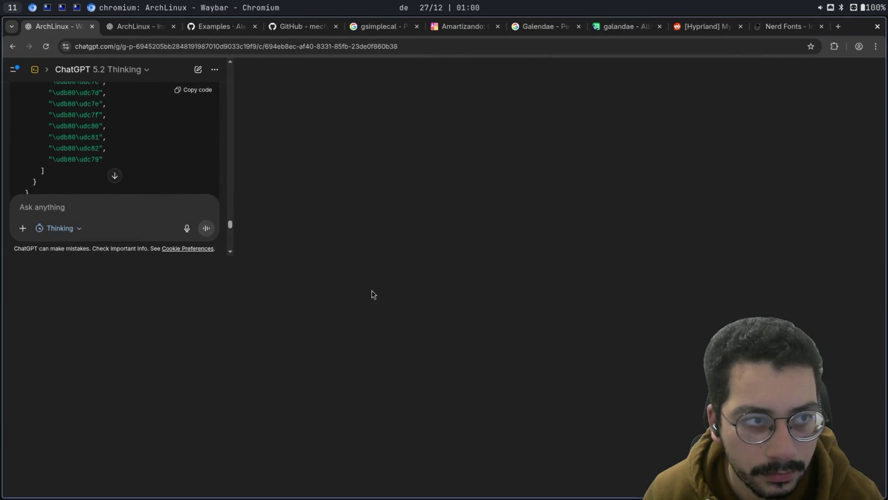
pyautogui.press('super+s')
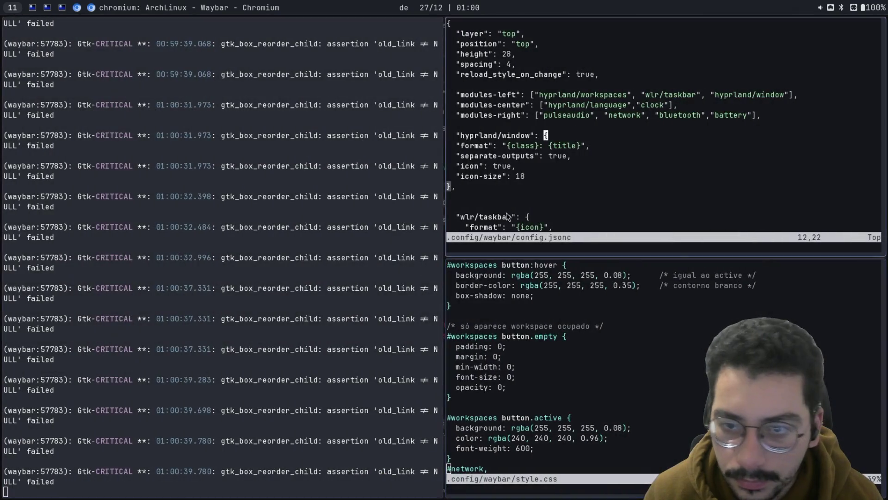
pyautogui.scroll(-6, 558, 154)
pyautogui.scroll(6, 559, 154)
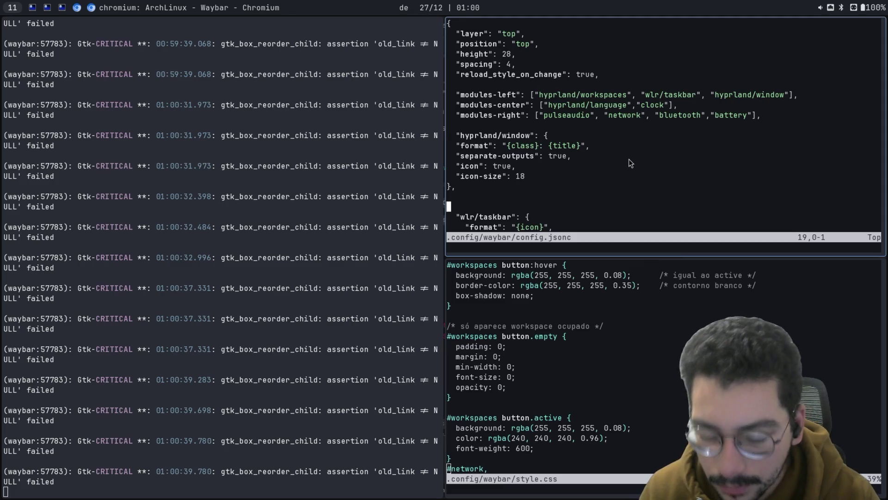
pyautogui.press('i')
pyautogui.click(631, 95)
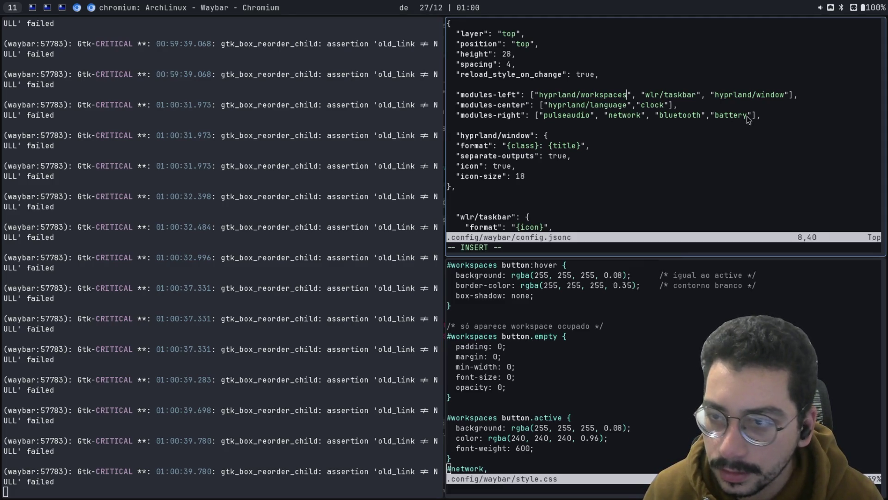
pyautogui.press('Delete')
pyautogui.press('Delete')
pyautogui.press('Delete')
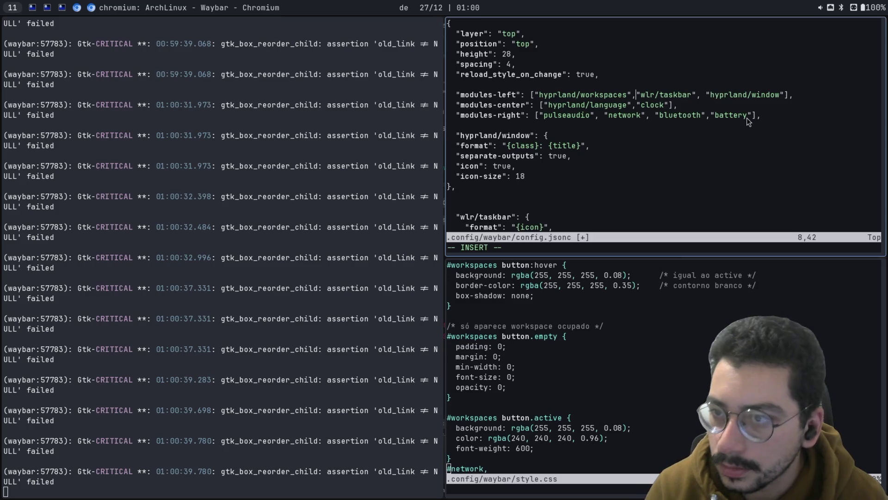
pyautogui.press('Delete')
pyautogui.press('Delete')
pyautogui.press('Delete')
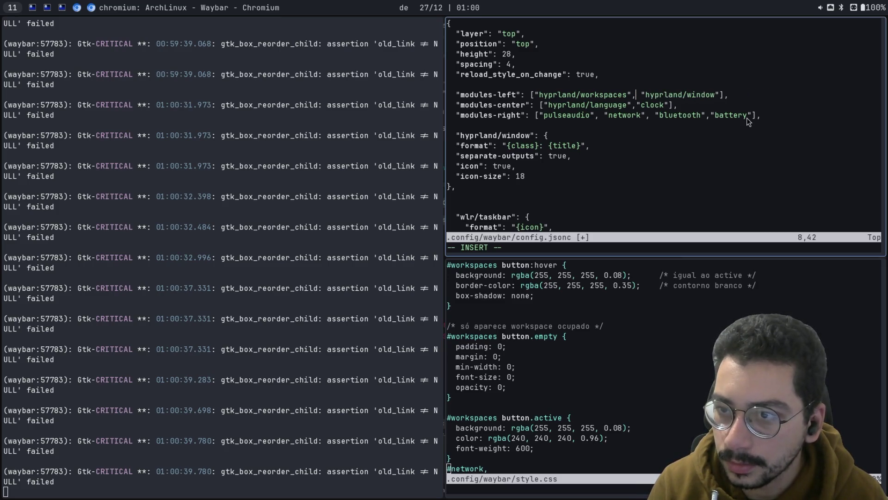
# Step: Paste the glyph-rewrite hyprland/window block above the old one, adding a trailing comma
pyautogui.press('Down')
pyautogui.press('Down')
pyautogui.press('Down')
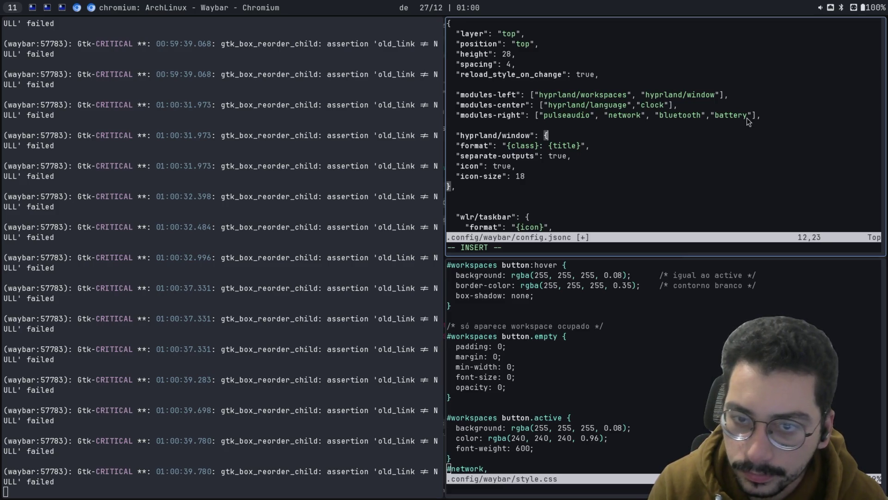
pyautogui.press('Home')
pyautogui.press('Return')
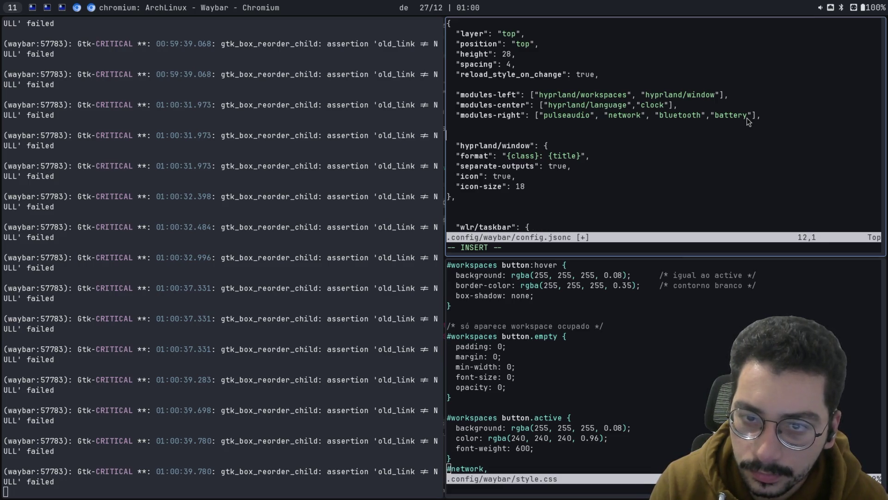
pyautogui.hotkey('ctrl', 'shift', 'v')
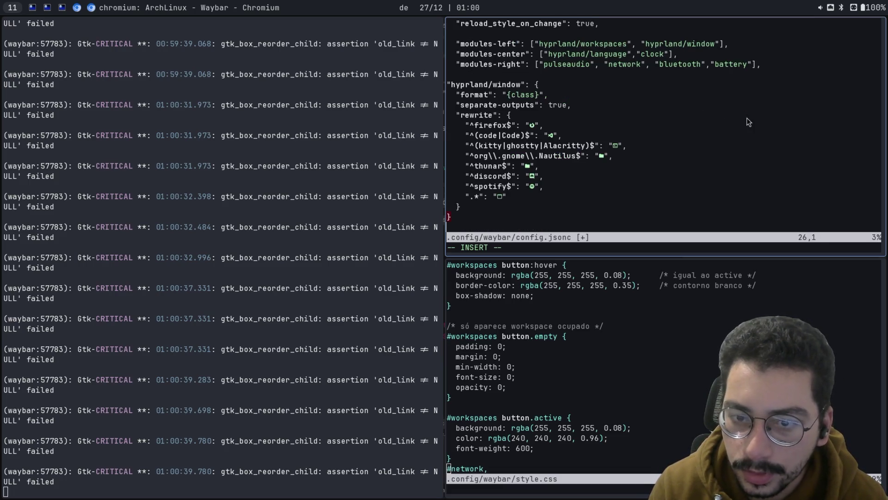
pyautogui.press('Down')
pyautogui.press('Up')
pyautogui.press('Up')
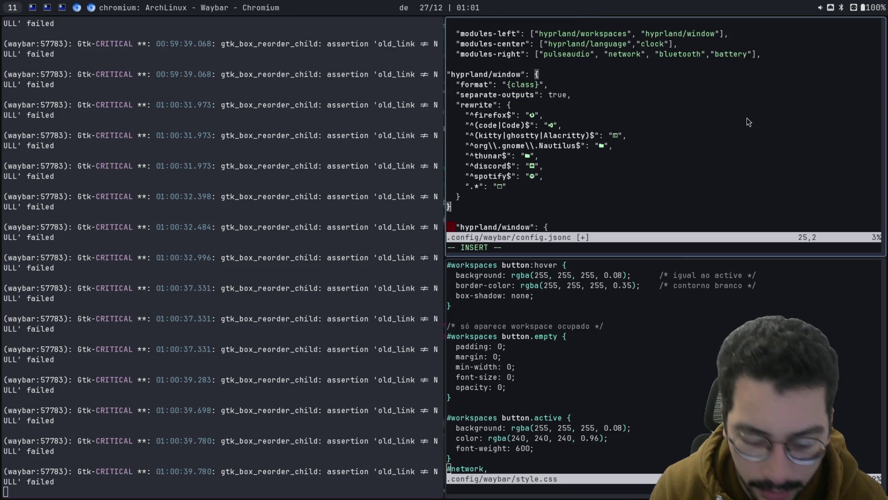
pyautogui.write(',')
pyautogui.press('Escape')
# Step: Delete the old hyprland/window block with a linewise visual selection
pyautogui.press('Down')
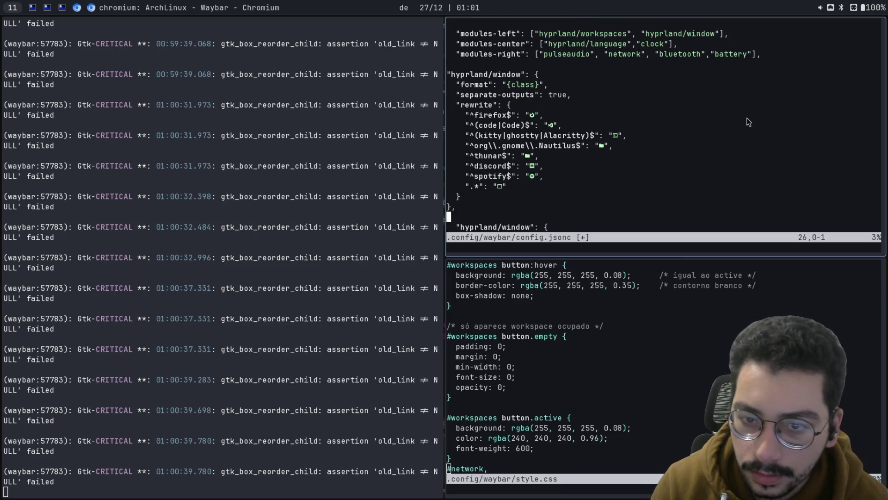
pyautogui.hotkey('shift', 'v')
pyautogui.press('j')
pyautogui.press('j')
pyautogui.press('j')
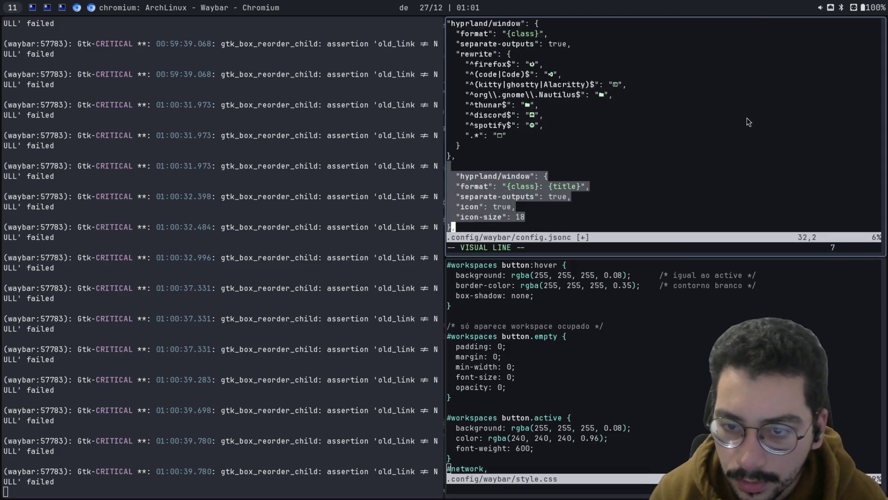
pyautogui.press('j')
pyautogui.press('j')
pyautogui.press('j')
pyautogui.press('d')
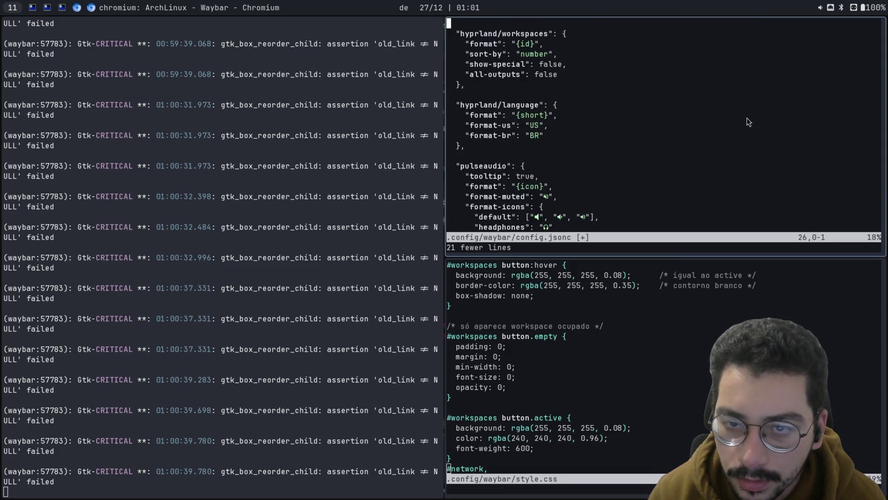
pyautogui.press('k')
pyautogui.press('k')
pyautogui.press('k')
pyautogui.press('k')
pyautogui.press('k')
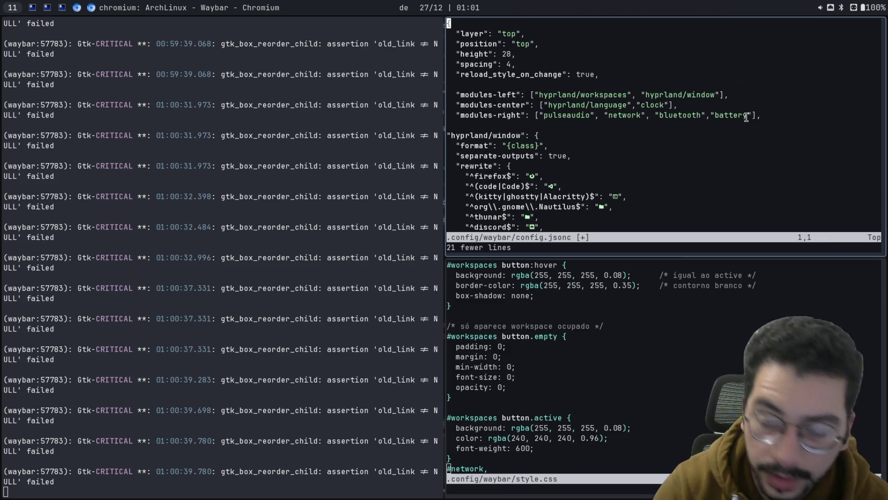
# Step: Save config.jsonc with :w and relaunch Waybar in the terminal
pyautogui.write(':w')
pyautogui.press('Return')
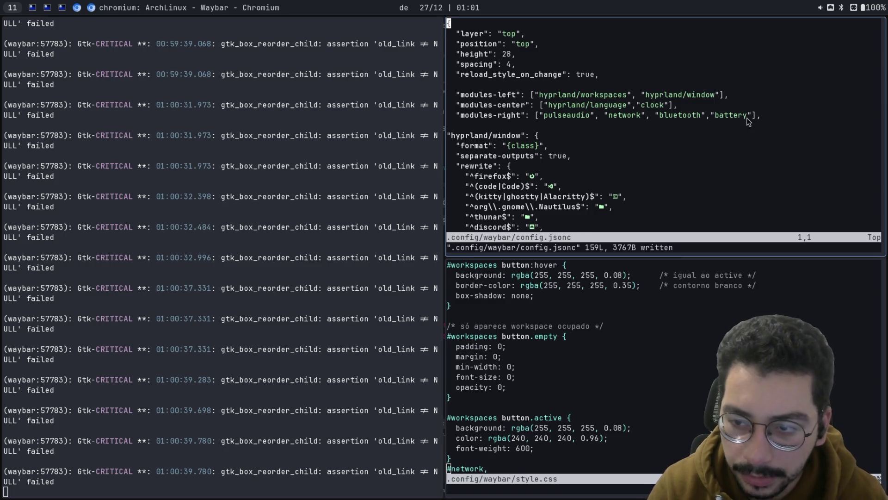
pyautogui.hotkey('ctrl', 'c')
pyautogui.press('Up')
pyautogui.press('Return')
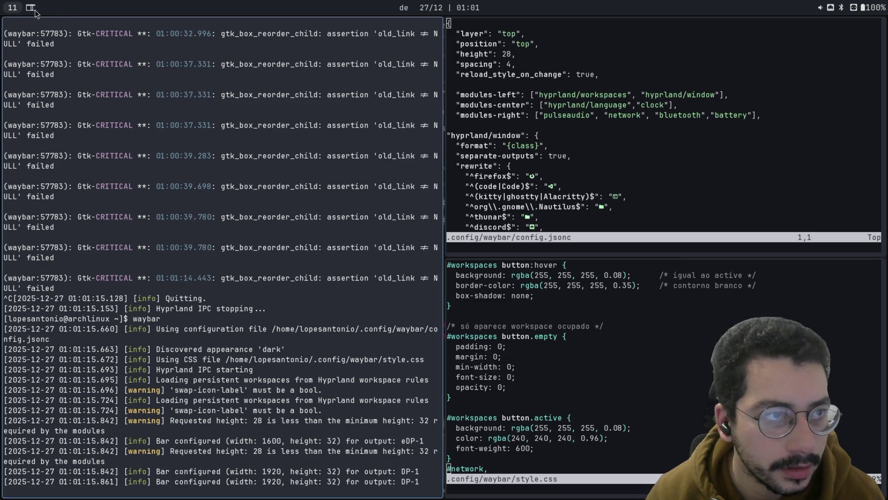
pyautogui.hotkey('alt', 'Tab')
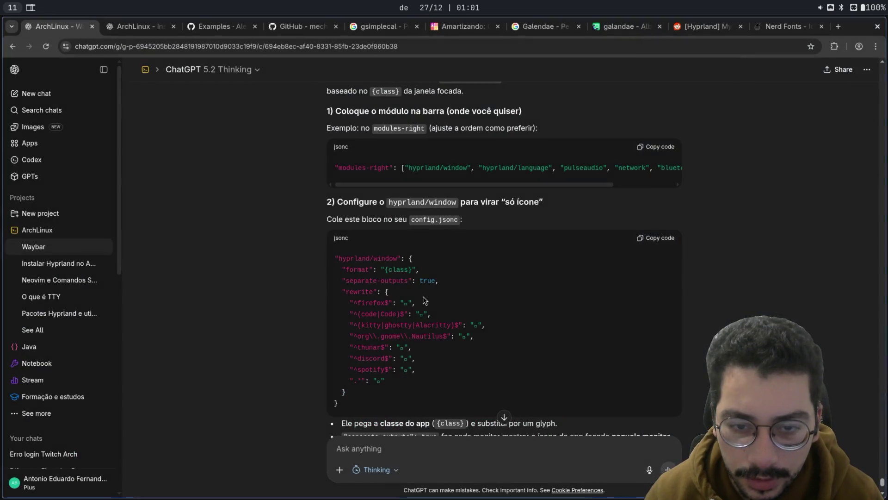
# Step: Scroll past ChatGPT's suggested window-icon CSS, then open a new browser tab
pyautogui.scroll(-2, 424, 315)
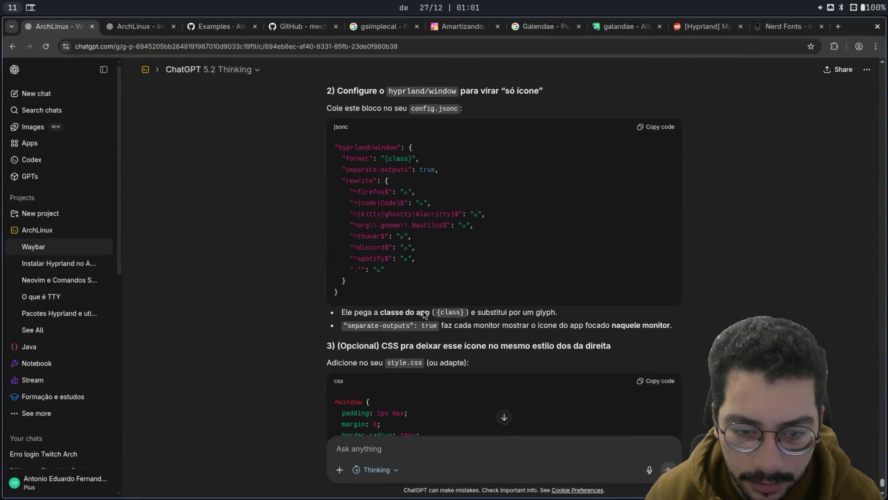
pyautogui.scroll(-2, 422, 309)
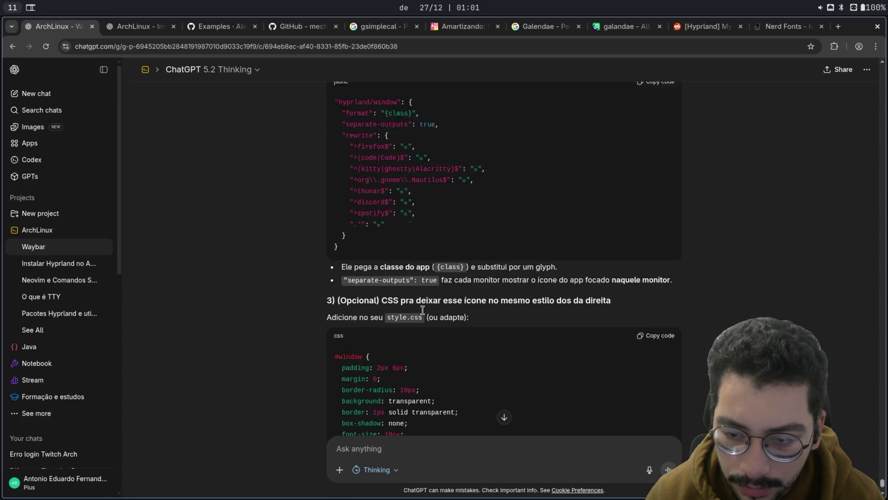
pyautogui.scroll(-1, 471, 318)
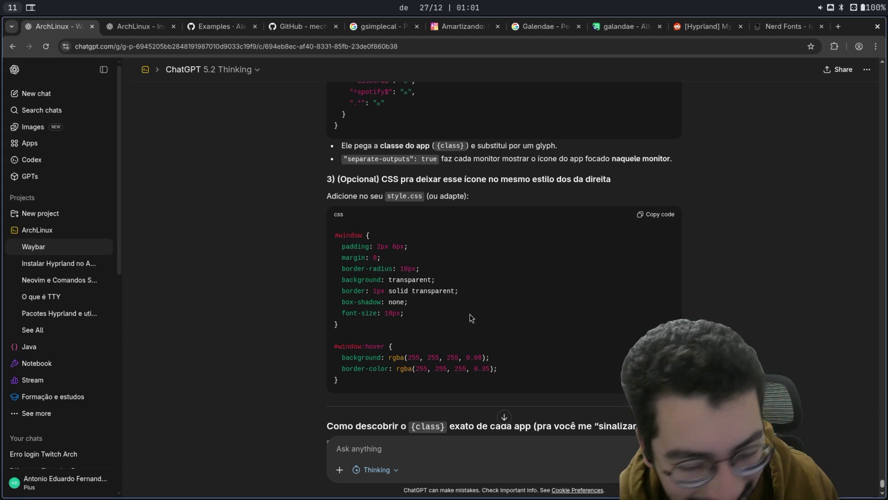
pyautogui.hotkey('ctrl', 't')
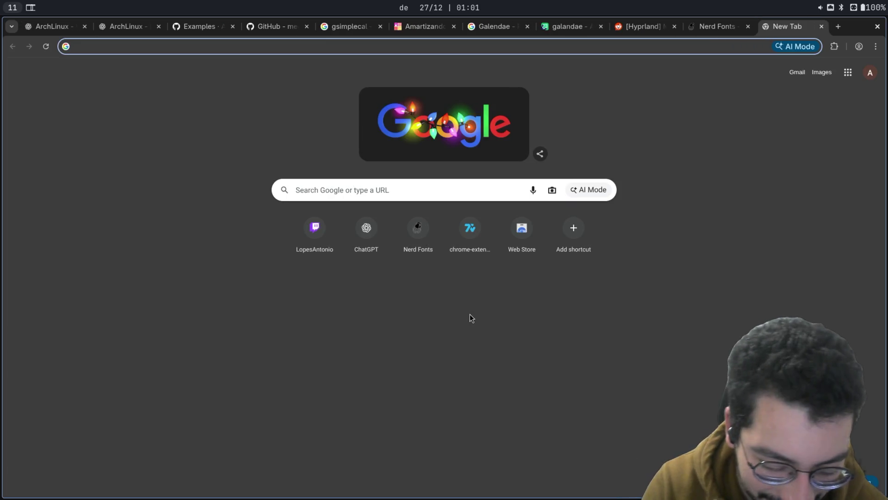
# Step: Search Google Images for 'path tracing vs ray tracing', preview two comparison shots, then close the tab
pyautogui.write('path tracing')
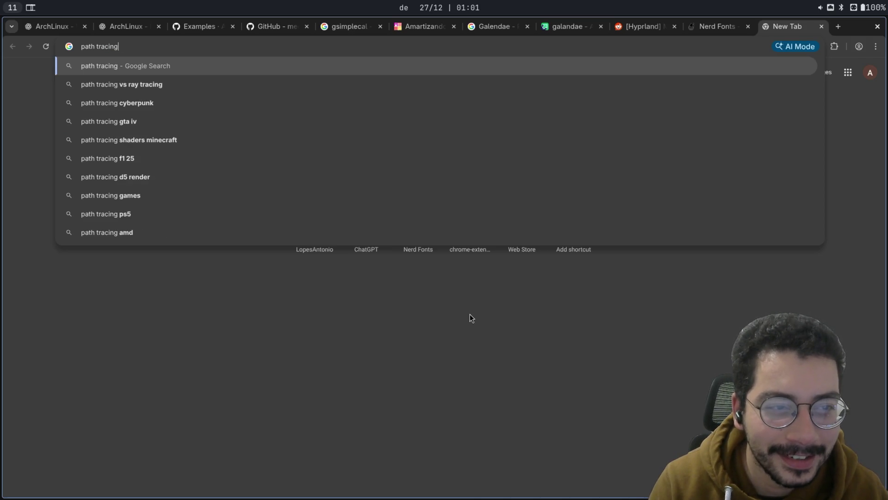
pyautogui.press('Down')
pyautogui.press('Return')
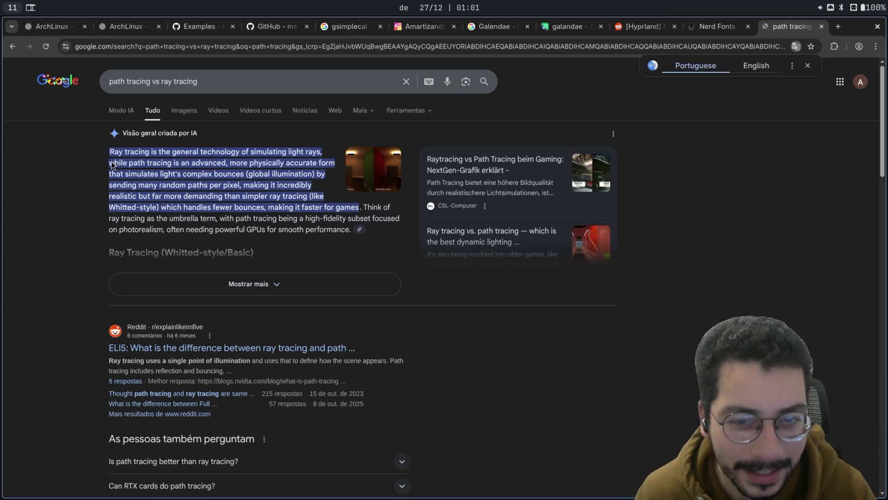
pyautogui.click(184, 110)
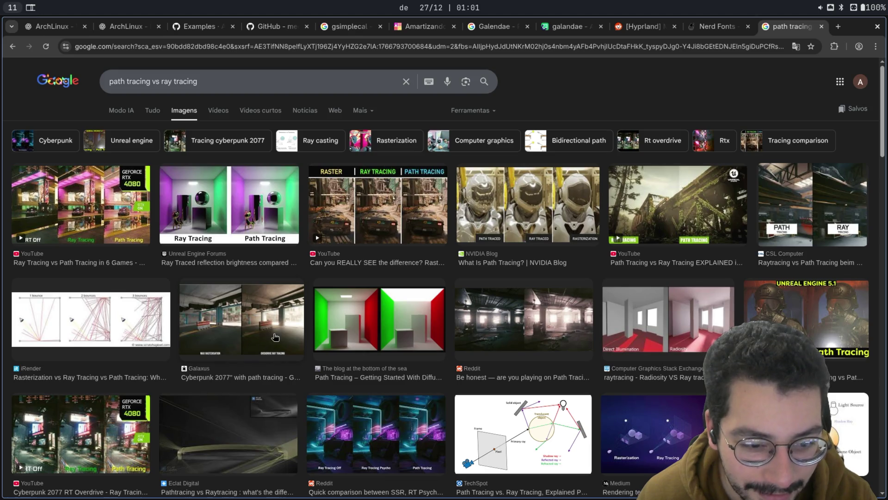
pyautogui.click(275, 337)
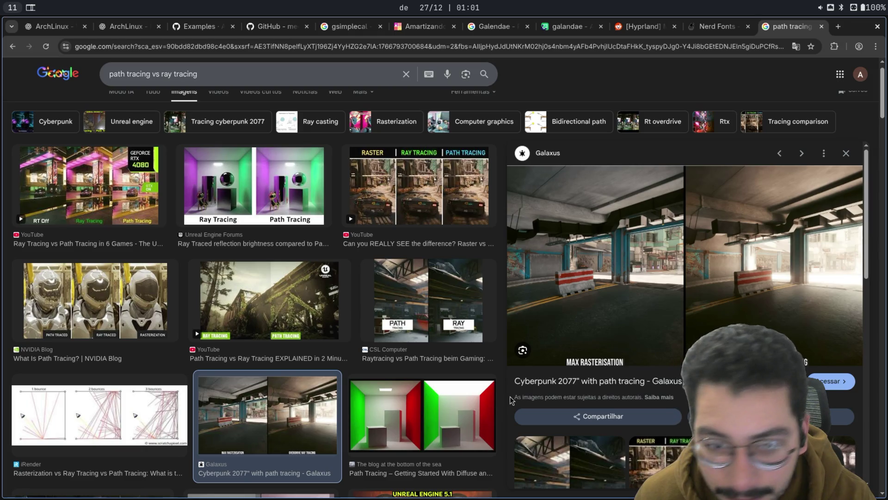
pyautogui.click(448, 196)
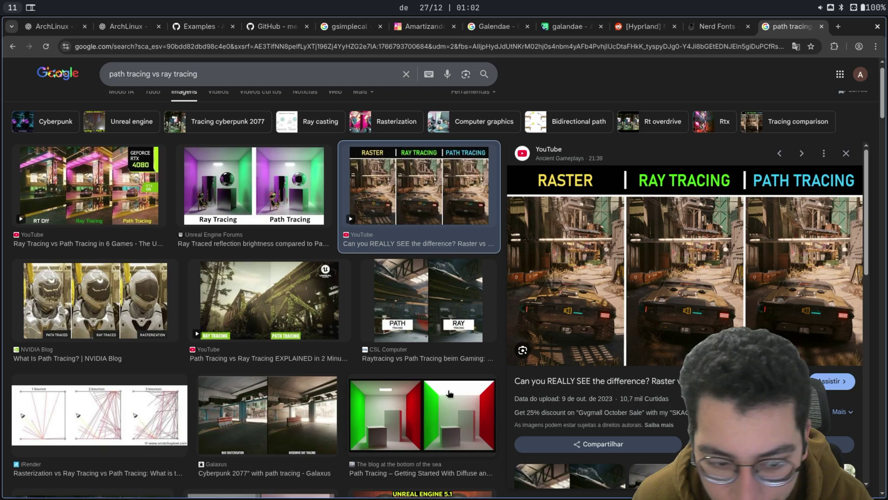
pyautogui.hotkey('ctrl', 'w')
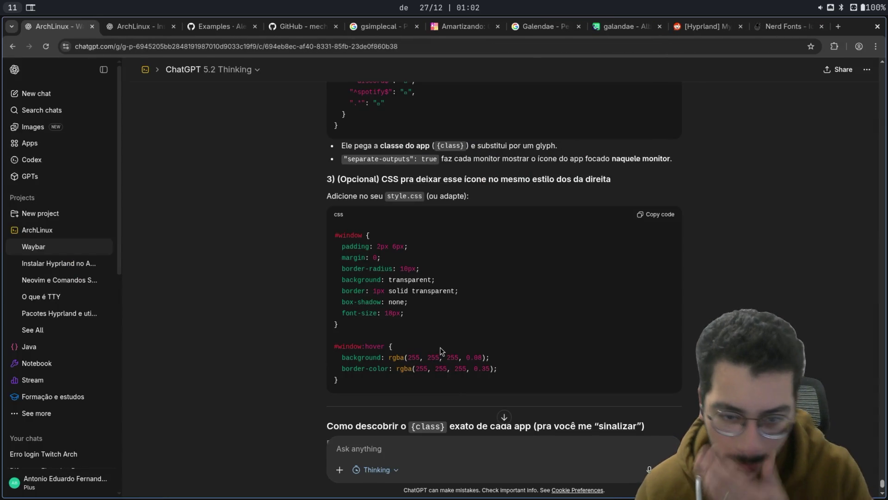
# Step: Quote the spotify rewrite entry from the jsonc block into the next ChatGPT message
pyautogui.scroll(-4, 446, 319)
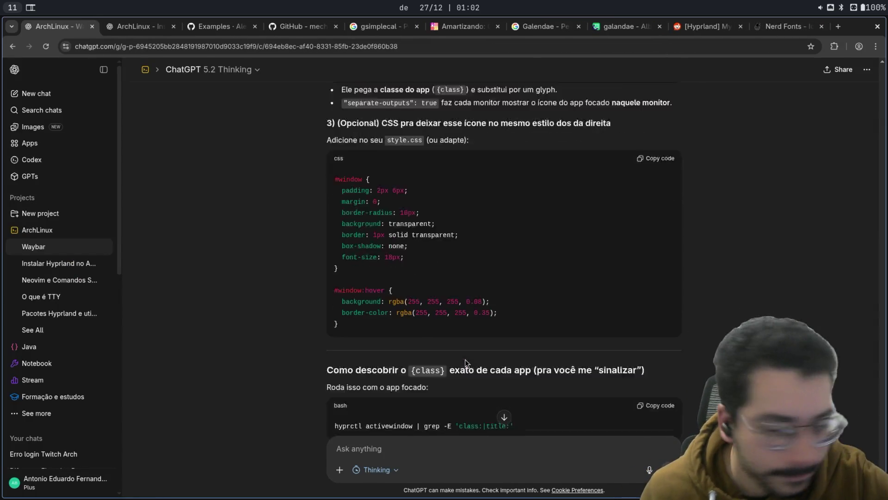
pyautogui.scroll(-1, 463, 368)
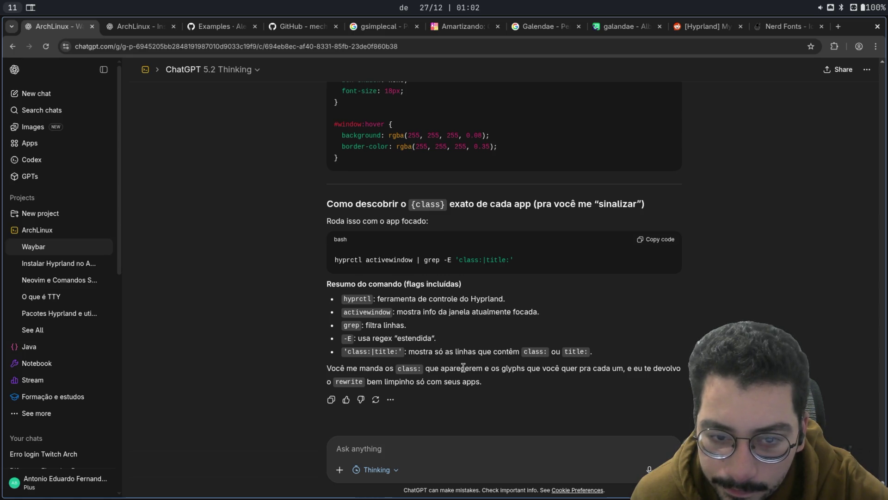
pyautogui.scroll(-1, 464, 368)
pyautogui.scroll(10, 463, 368)
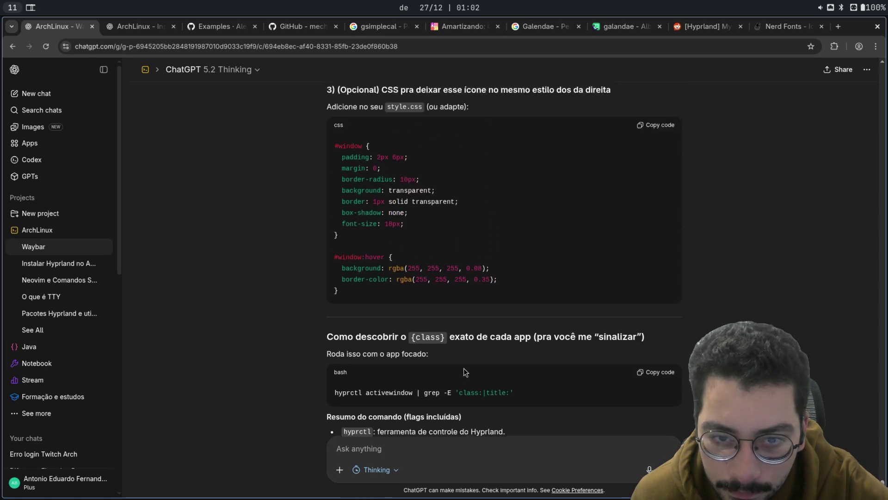
pyautogui.scroll(5, 464, 368)
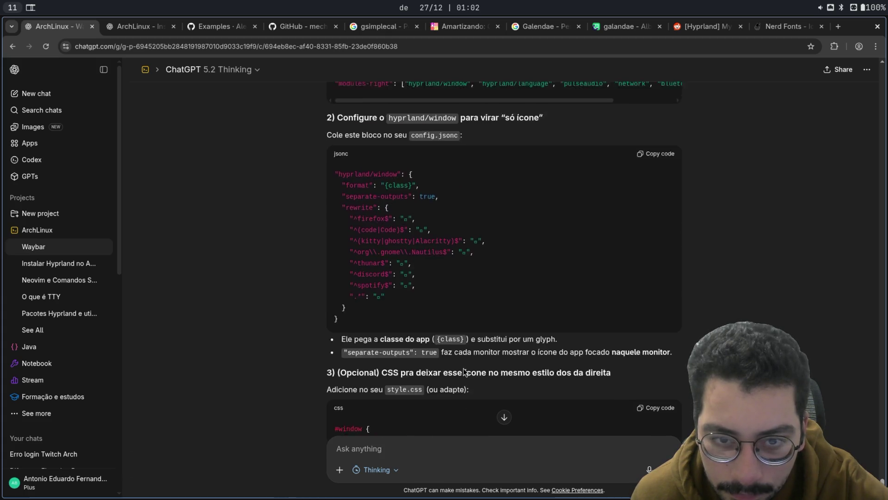
pyautogui.moveTo(377, 333); pyautogui.dragTo(405, 337)
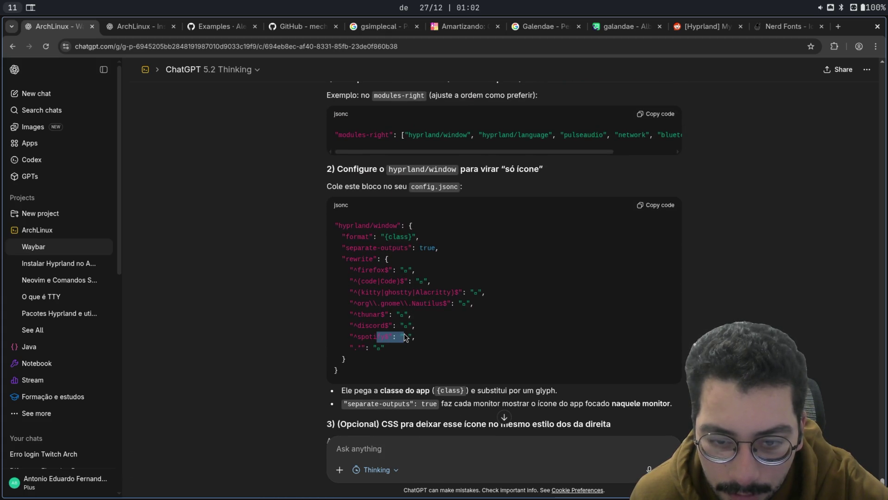
pyautogui.click(393, 319)
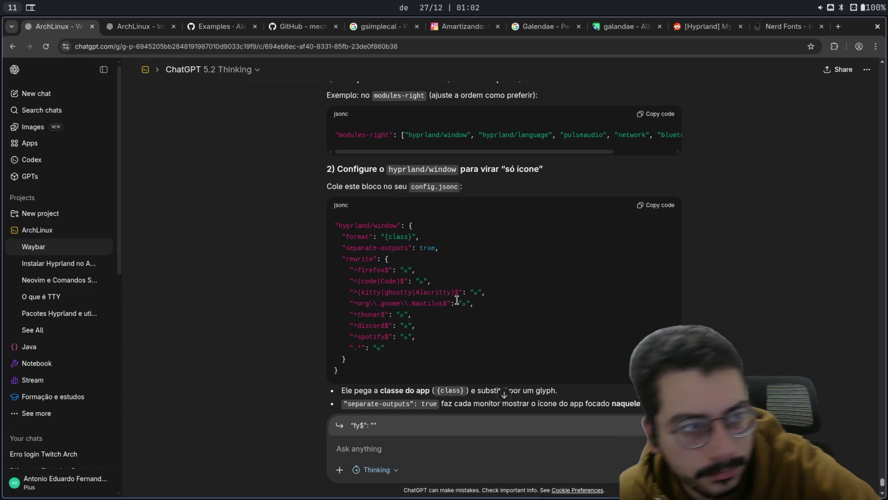
pyautogui.scroll(5, 463, 305)
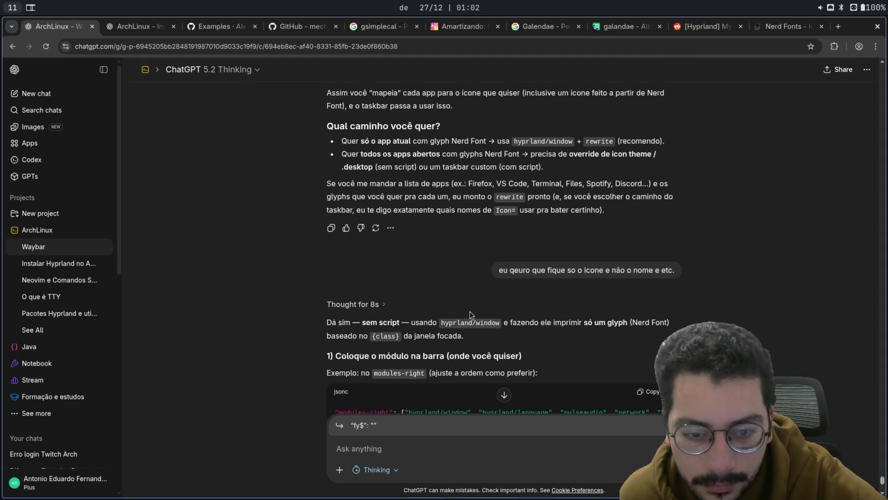
pyautogui.press('super+1')
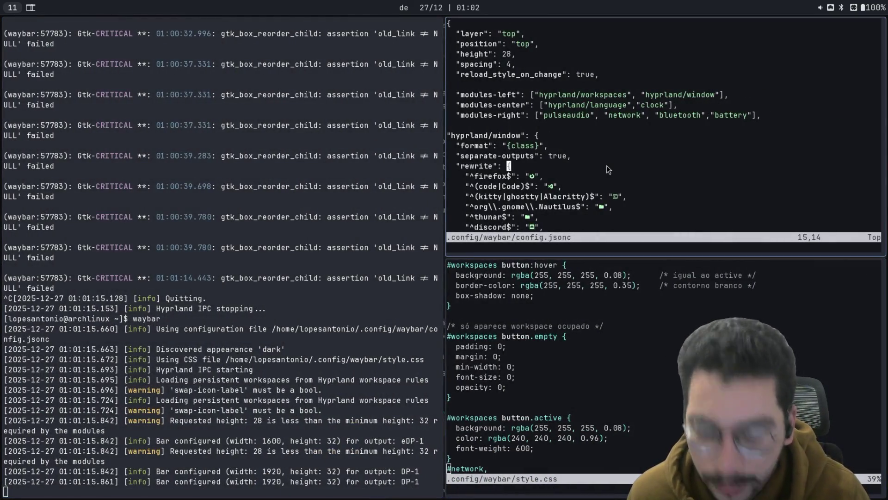
# Step: Undo the glyph-rewrite edits in config.jsonc, restoring wlr/taskbar in modules-left
pyautogui.press('u')
pyautogui.press('u')
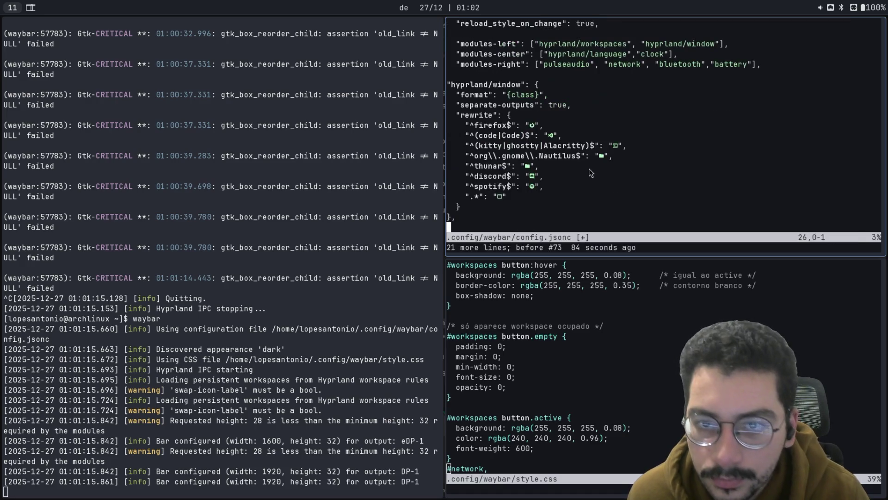
pyautogui.press('u')
pyautogui.press('u')
pyautogui.press('u')
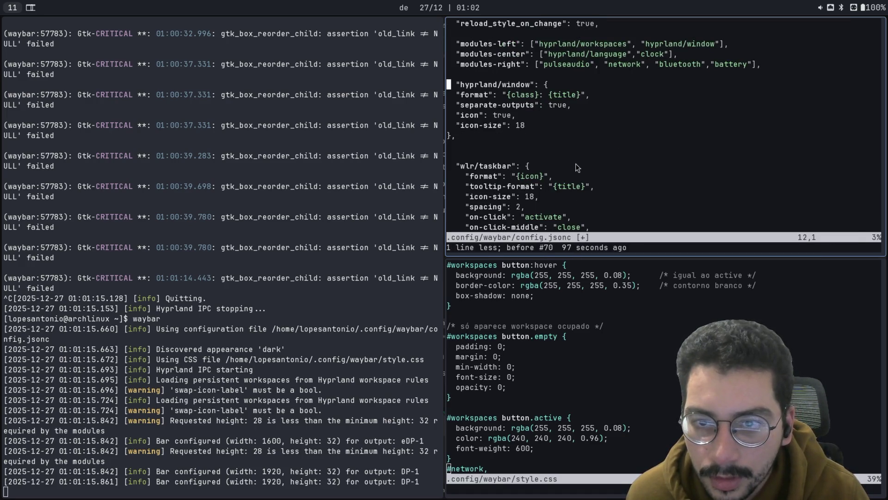
pyautogui.press('u')
pyautogui.press('u')
pyautogui.press('u')
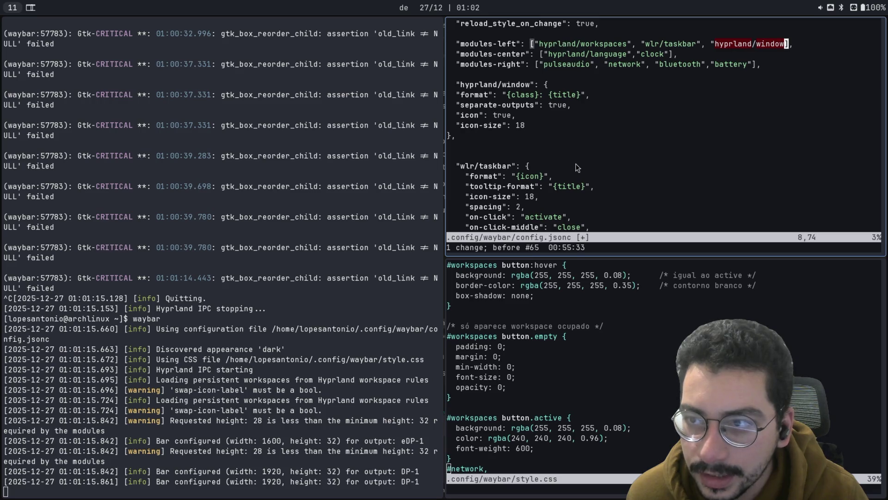
pyautogui.press('u')
pyautogui.press('u')
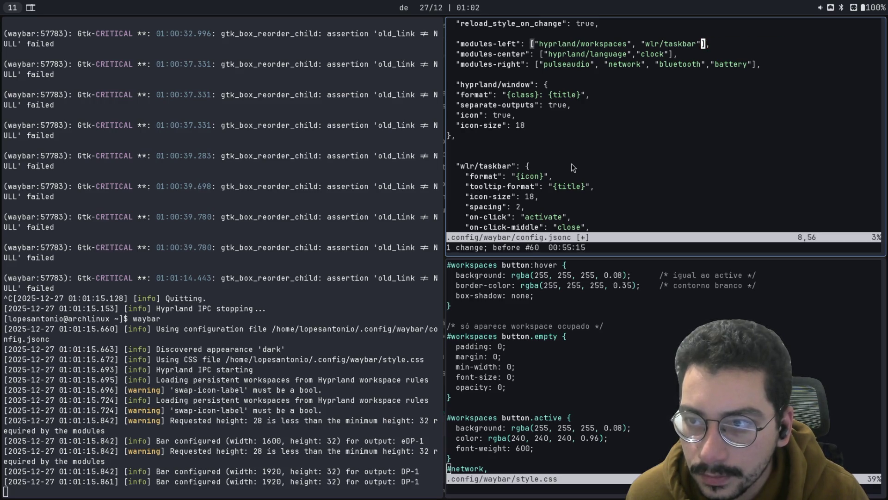
pyautogui.click(564, 134)
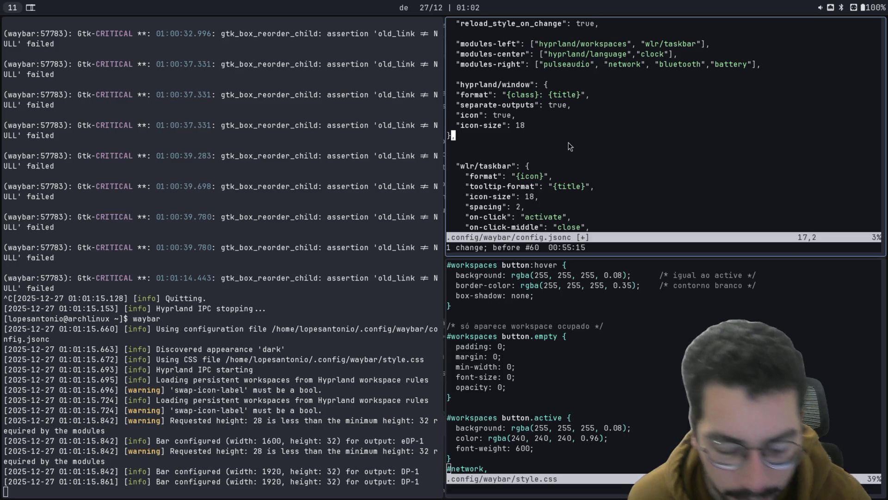
# Step: Save the reverted config.jsonc and relaunch Waybar with it
pyautogui.write(':w')
pyautogui.press('Return')
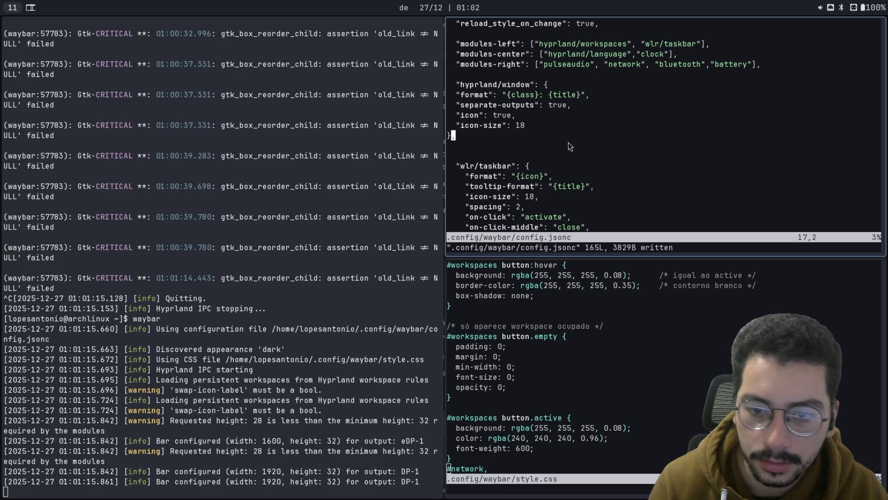
pyautogui.hotkey('ctrl', 'c')
pyautogui.press('Up')
pyautogui.press('Return')
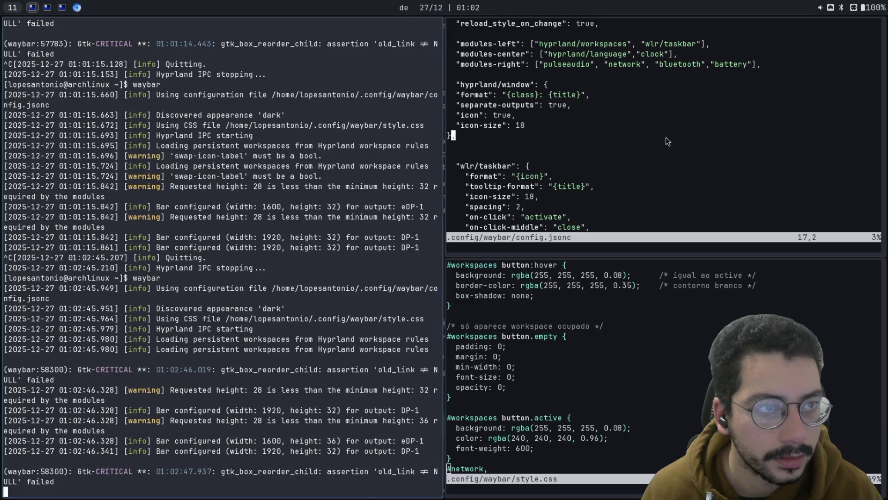
pyautogui.press('super+2')
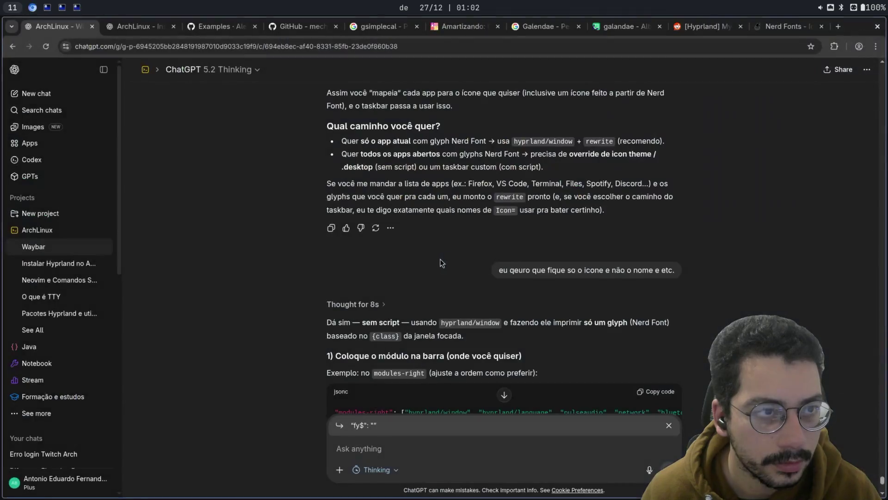
pyautogui.click(47, 8)
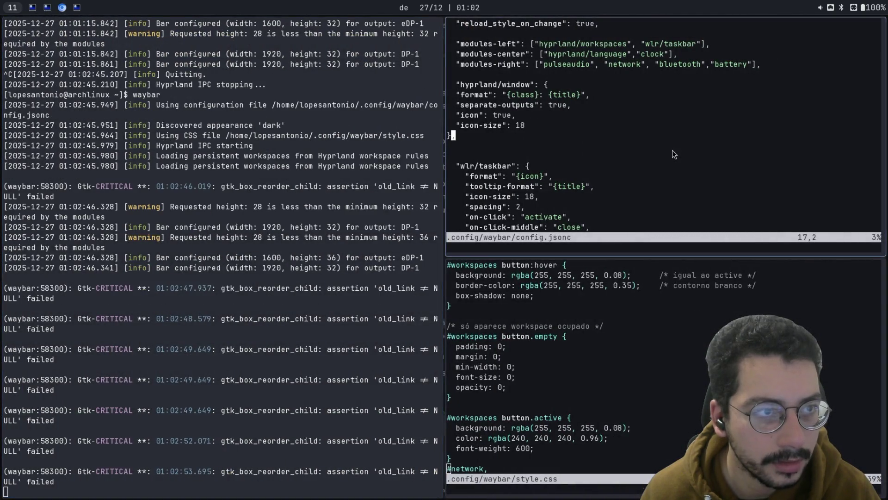
pyautogui.click(77, 7)
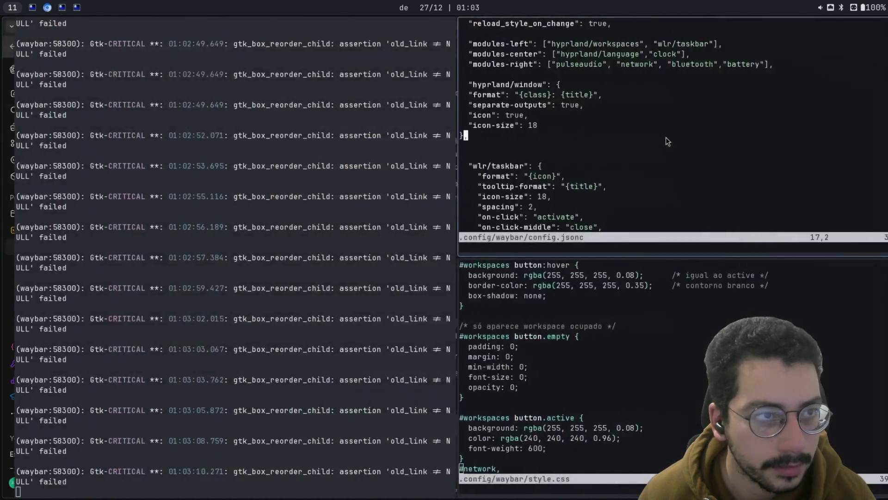
pyautogui.click(51, 6)
pyautogui.click(62, 6)
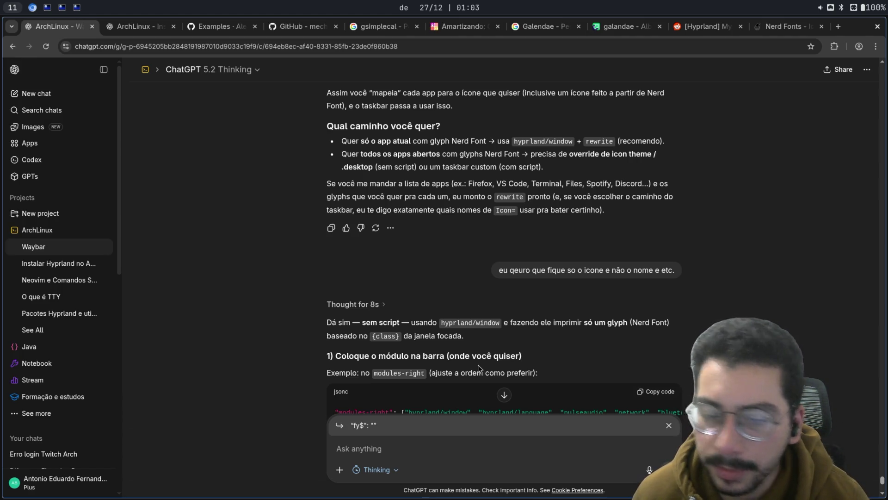
pyautogui.scroll(-2, 444, 334)
pyautogui.scroll(-12, 443, 333)
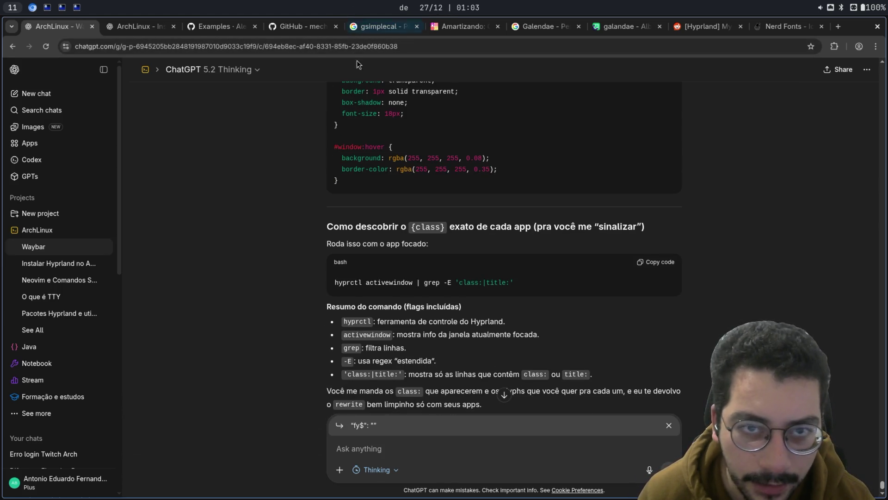
pyautogui.scroll(-2, 349, 267)
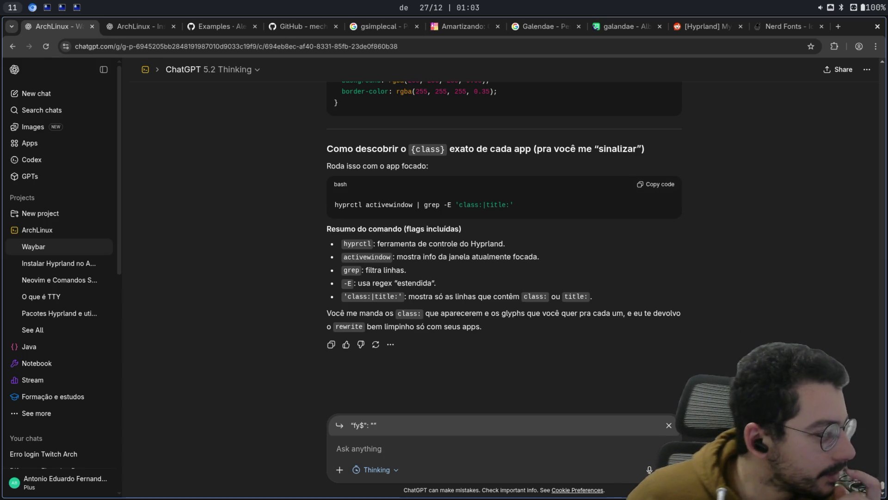
pyautogui.scroll(1, 561, 263)
pyautogui.scroll(5, 555, 273)
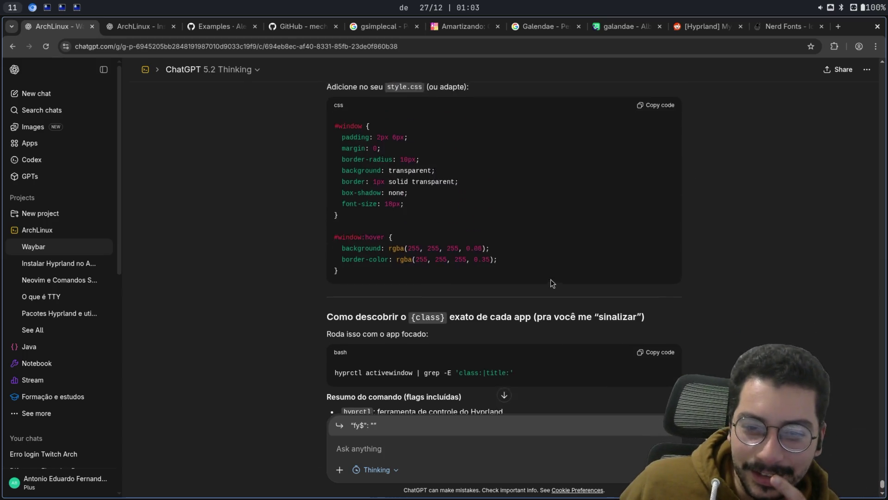
pyautogui.scroll(2, 573, 302)
pyautogui.scroll(10, 574, 302)
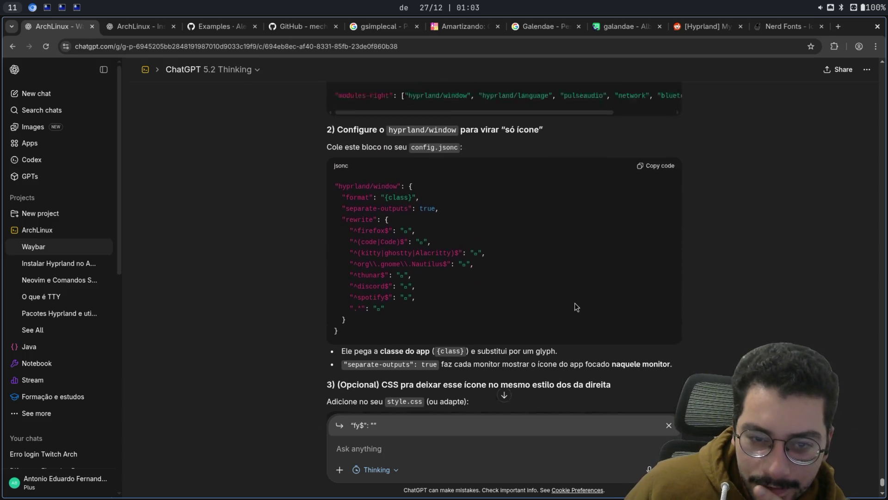
pyautogui.scroll(-15, 579, 301)
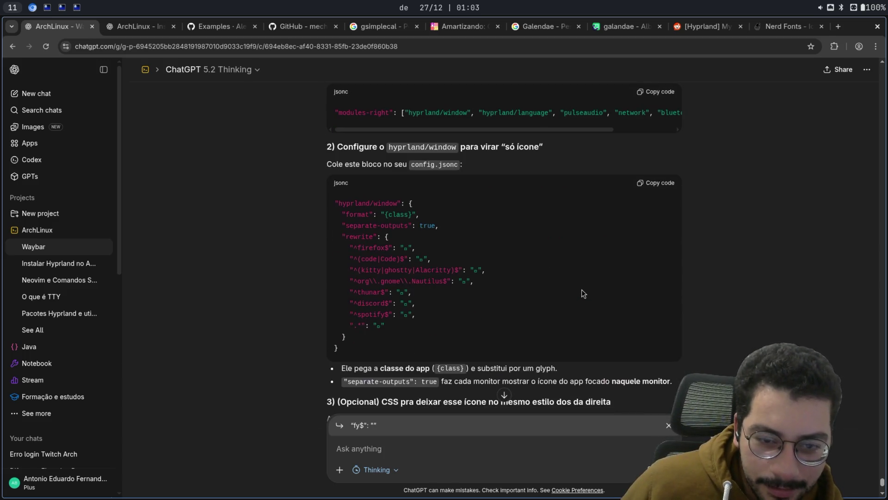
pyautogui.scroll(15, 578, 310)
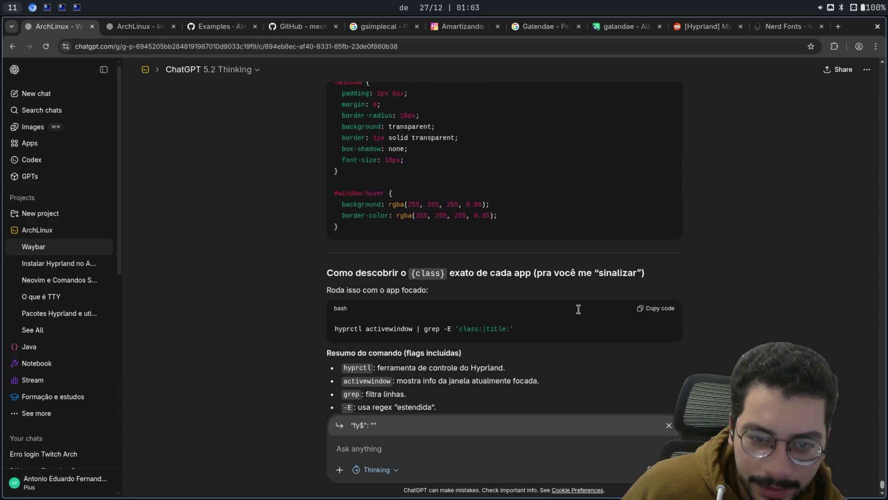
pyautogui.scroll(15, 560, 305)
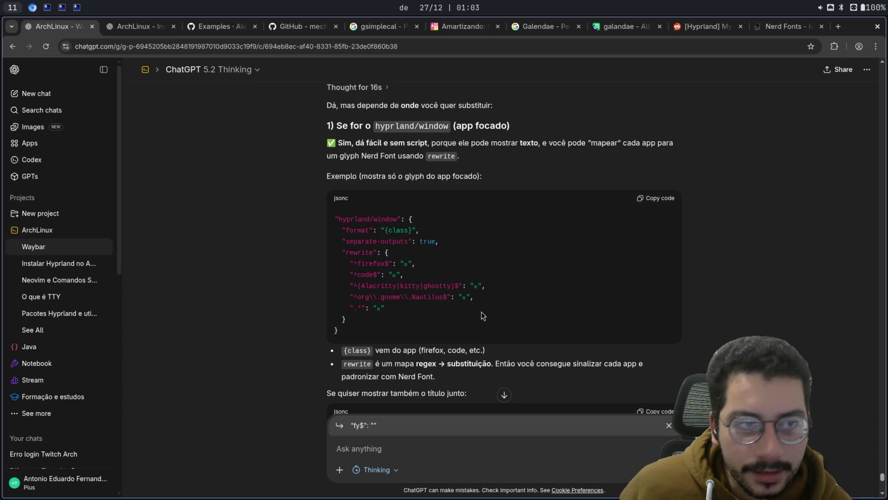
pyautogui.hotkey('ctrl', 'shift', 'Tab')
pyautogui.hotkey('ctrl', '2')
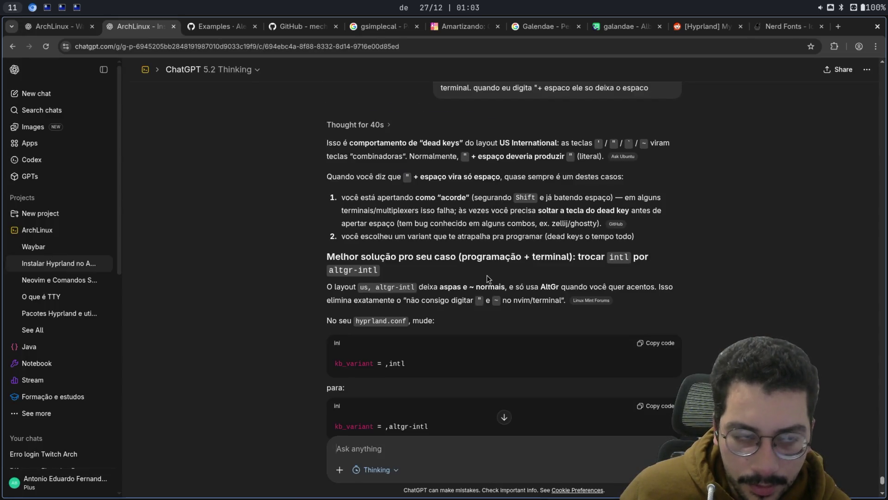
pyautogui.hotkey('ctrl', '3')
pyautogui.hotkey('ctrl', '1')
pyautogui.scroll(-8, 487, 270)
pyautogui.scroll(-15, 486, 269)
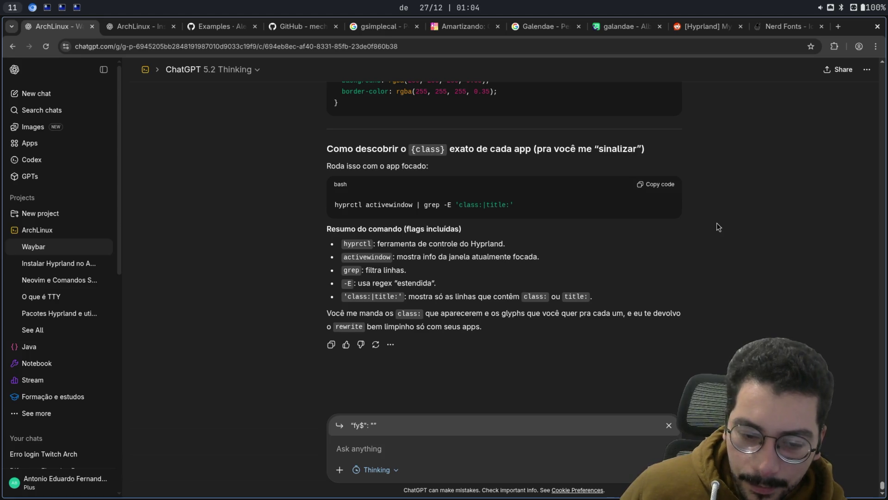
# Step: Remove the quoted snippet from the pending ChatGPT message and read through the answer
pyautogui.click(670, 425)
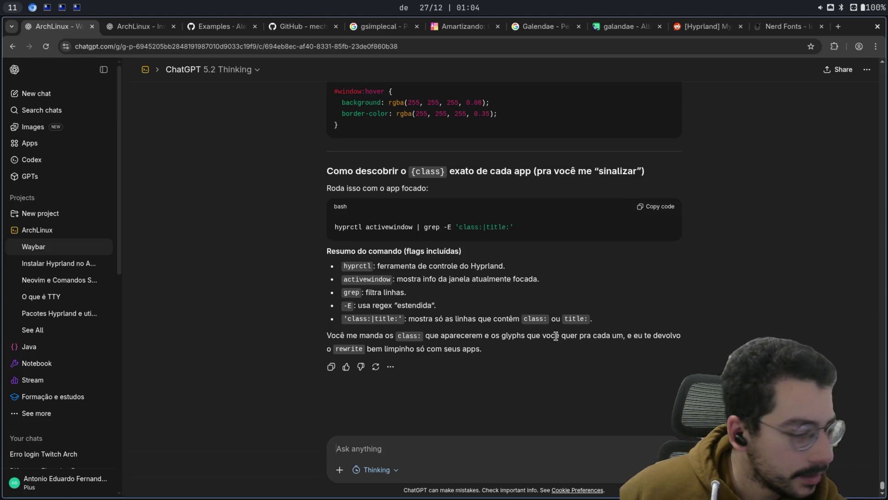
pyautogui.scroll(15, 550, 287)
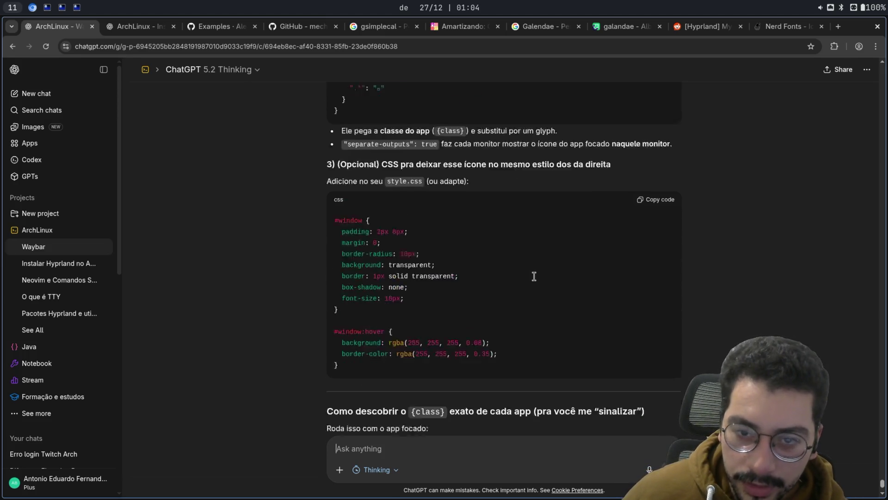
pyautogui.scroll(5, 550, 289)
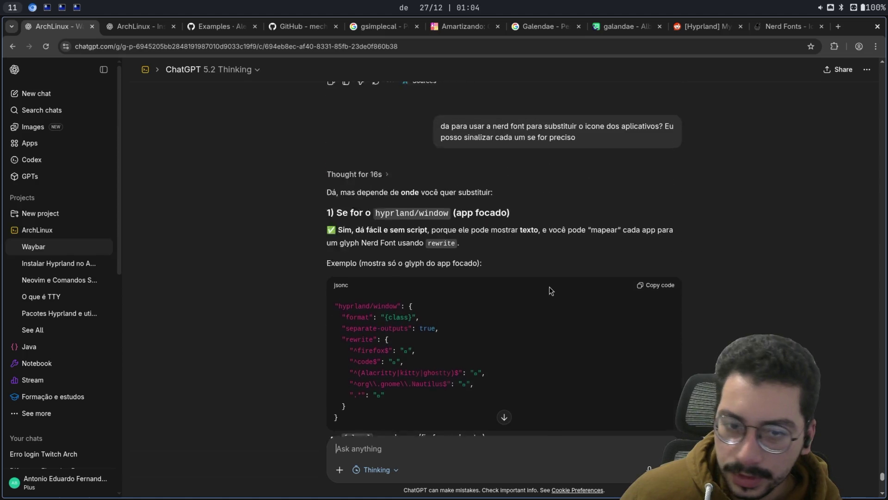
pyautogui.scroll(-20, 549, 289)
pyautogui.scroll(-2, 528, 287)
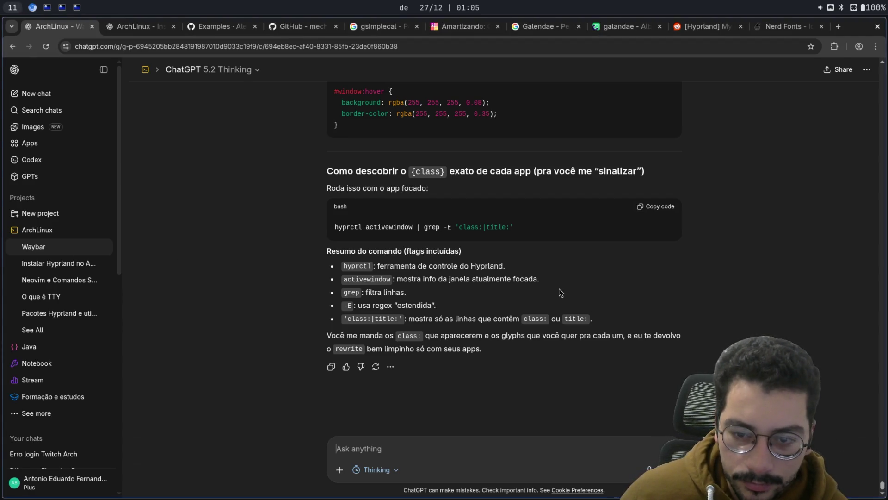
pyautogui.scroll(10, 559, 287)
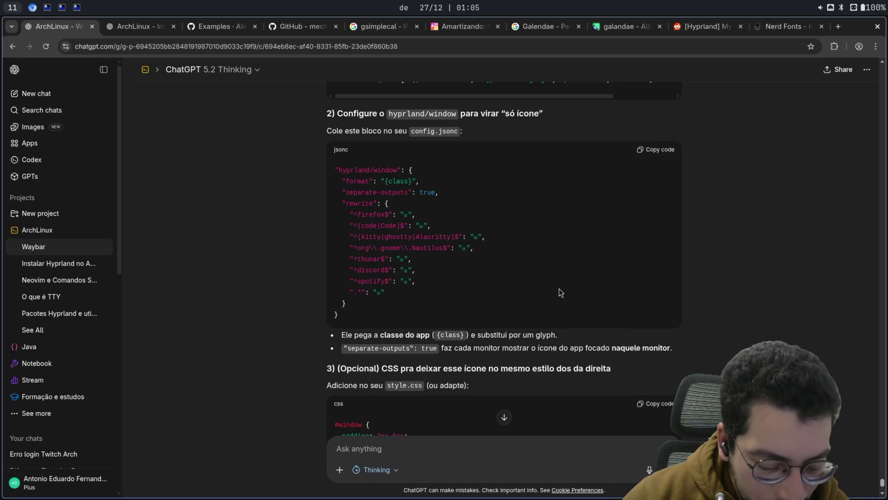
pyautogui.press('super+r')
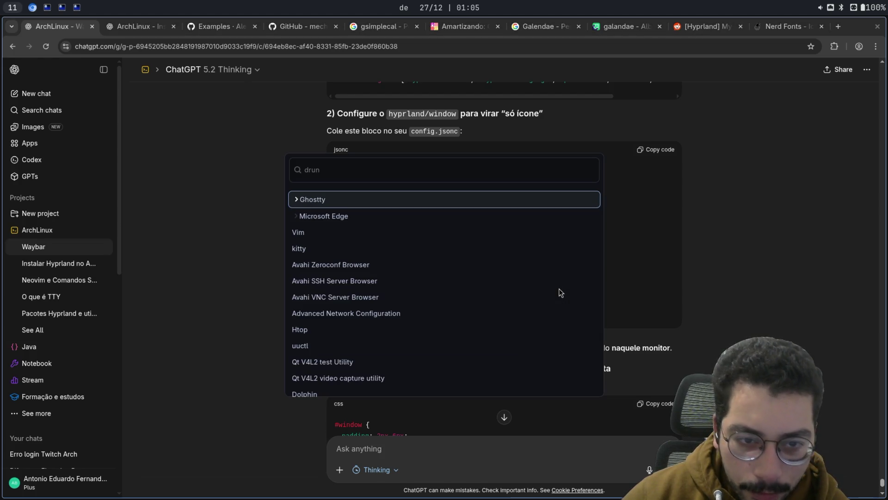
pyautogui.press('Escape')
pyautogui.press('super+r')
pyautogui.press('Escape')
pyautogui.press('super+r')
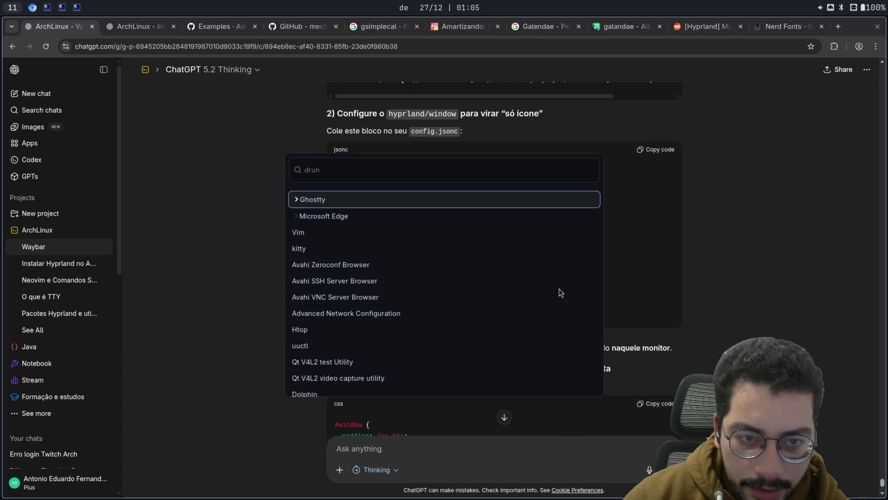
pyautogui.write('d')
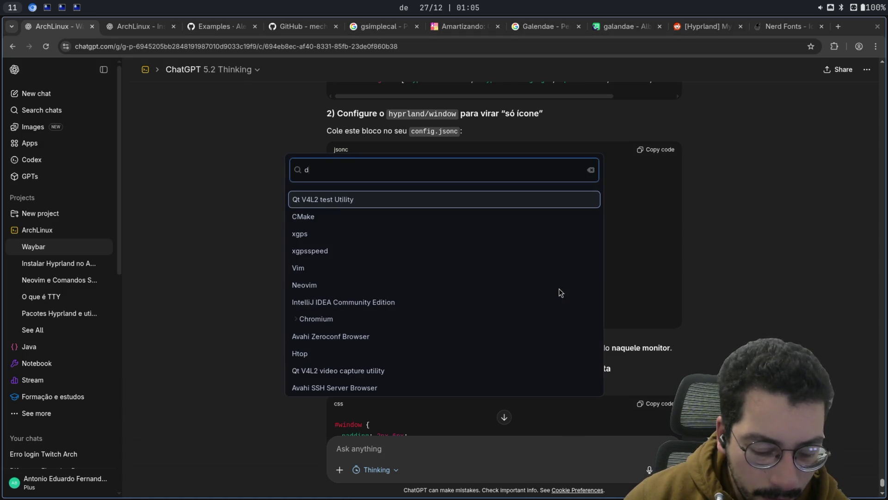
pyautogui.write('i')
pyautogui.press('Escape')
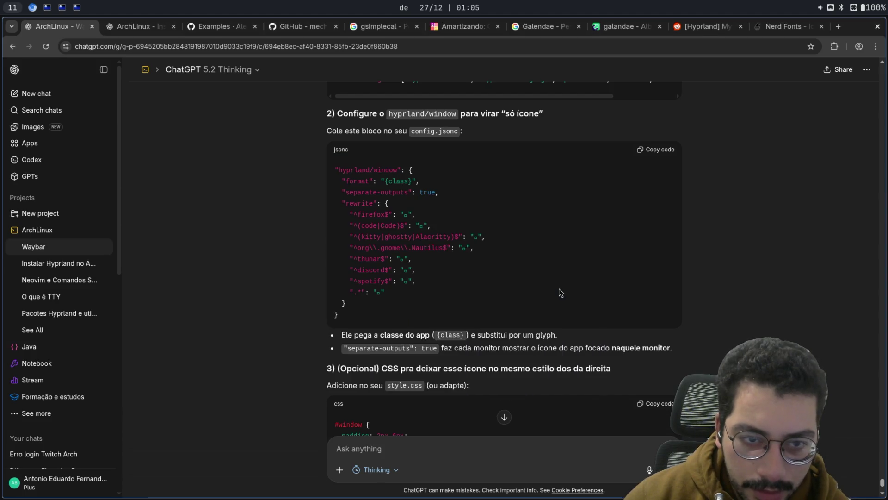
pyautogui.press('super+r')
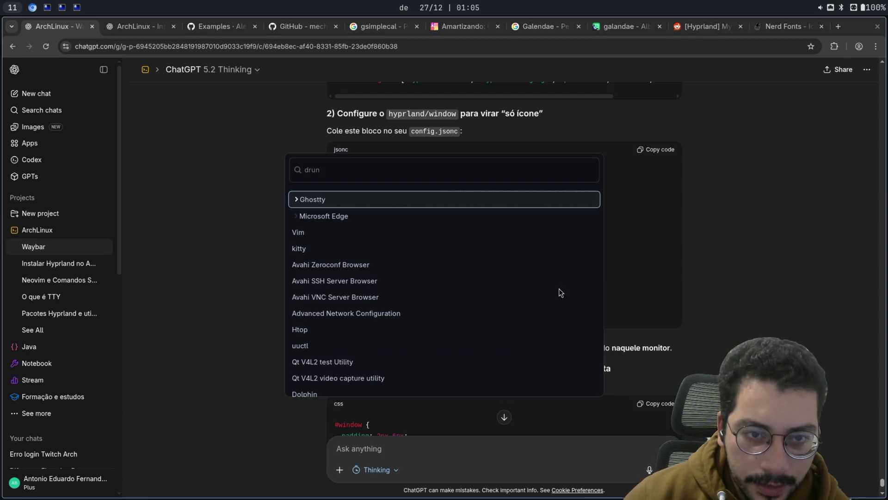
pyautogui.press('Escape')
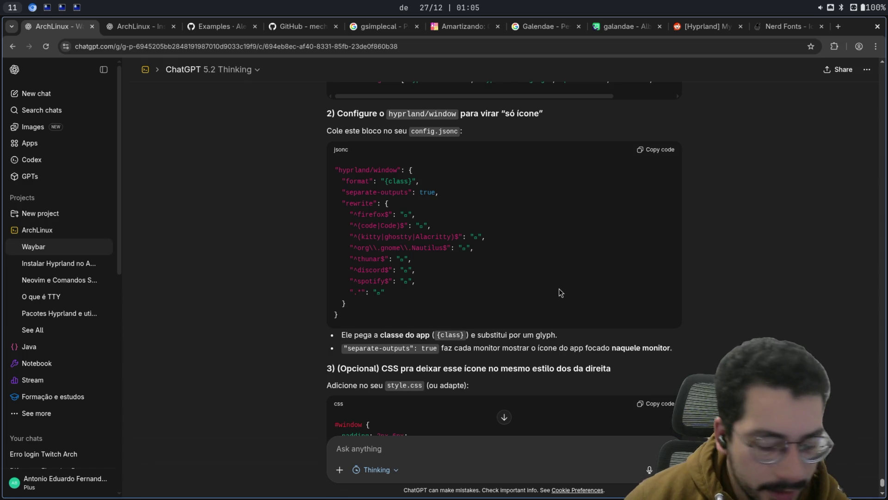
pyautogui.press('super+v')
pyautogui.scroll(-10, 475, 192)
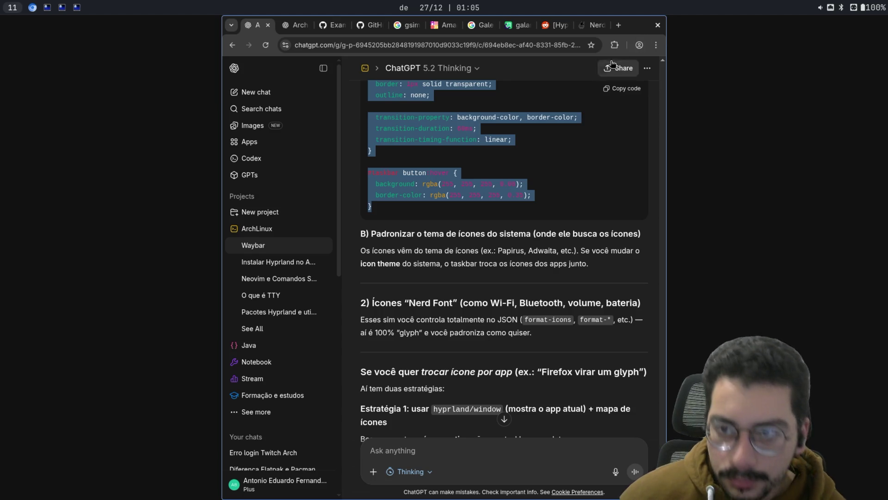
pyautogui.press('super+v')
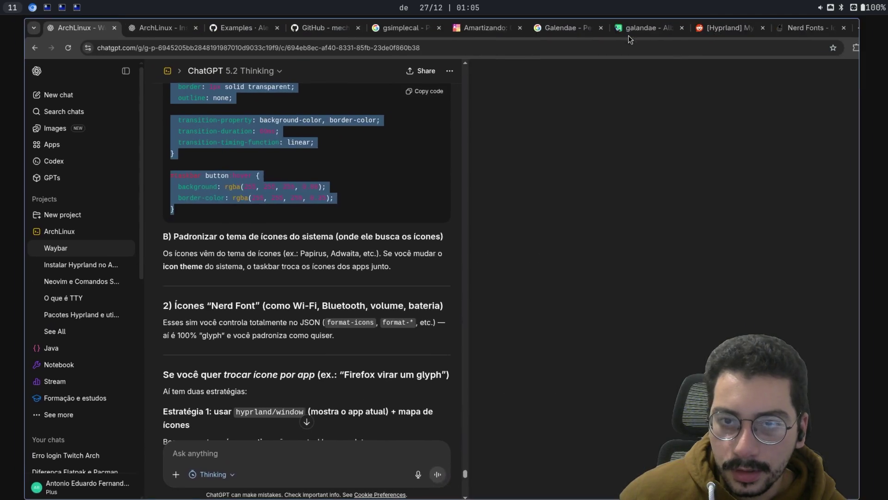
pyautogui.scroll(-5, 562, 260)
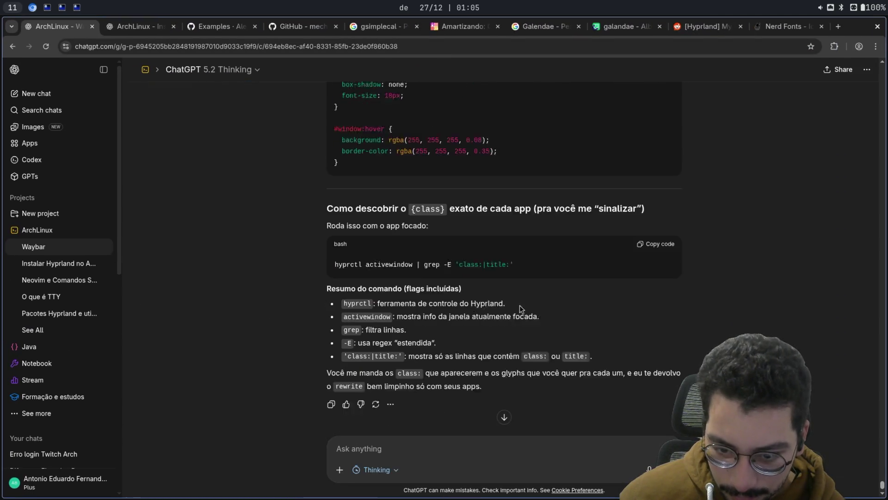
pyautogui.scroll(-1, 504, 405)
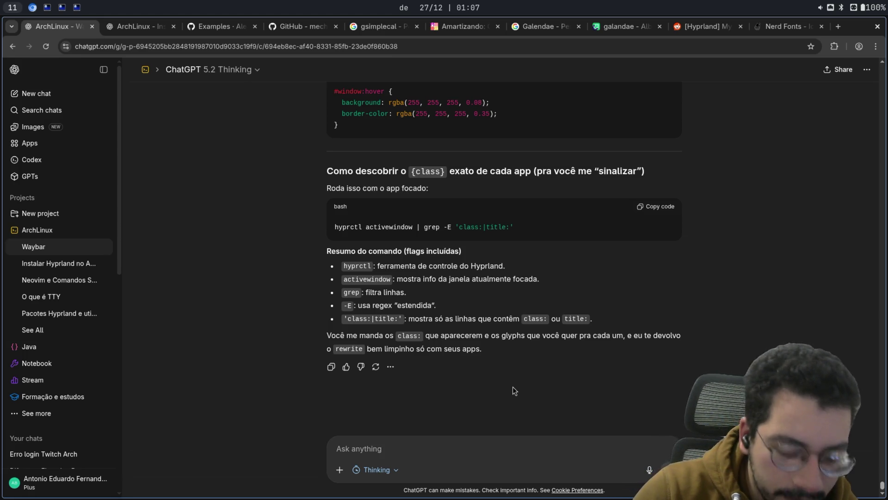
pyautogui.press('super+r')
pyautogui.write('intelli')
pyautogui.press('Return')
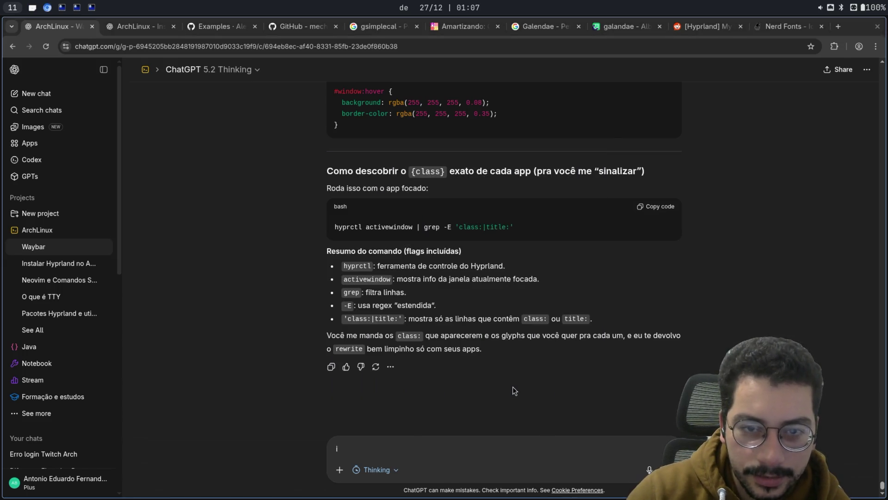
pyautogui.press('super+r')
pyautogui.write('esdadas')
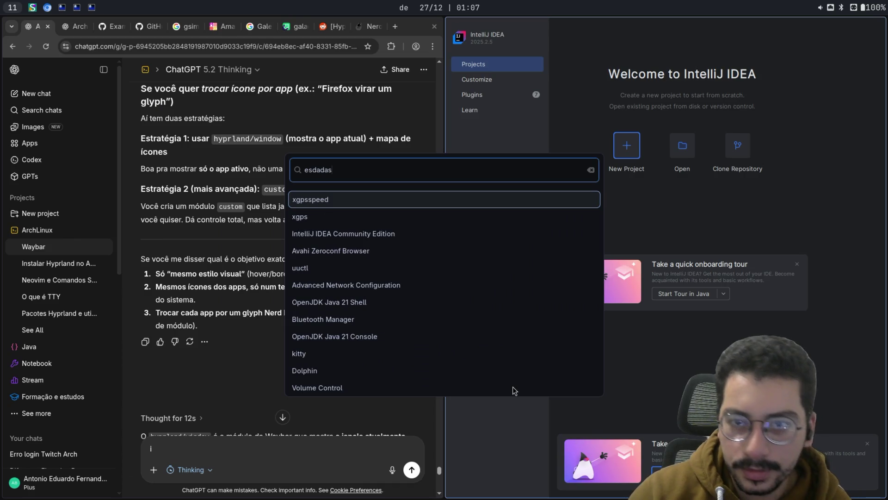
pyautogui.press('Escape')
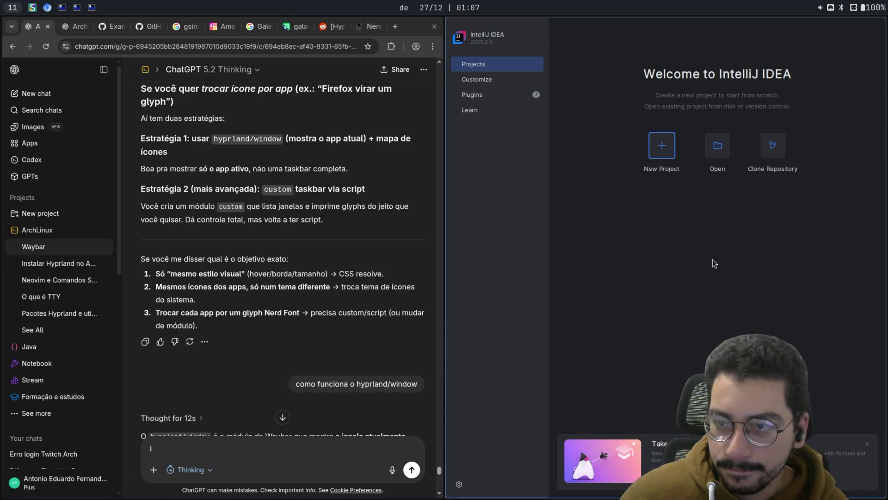
pyautogui.press('super+q')
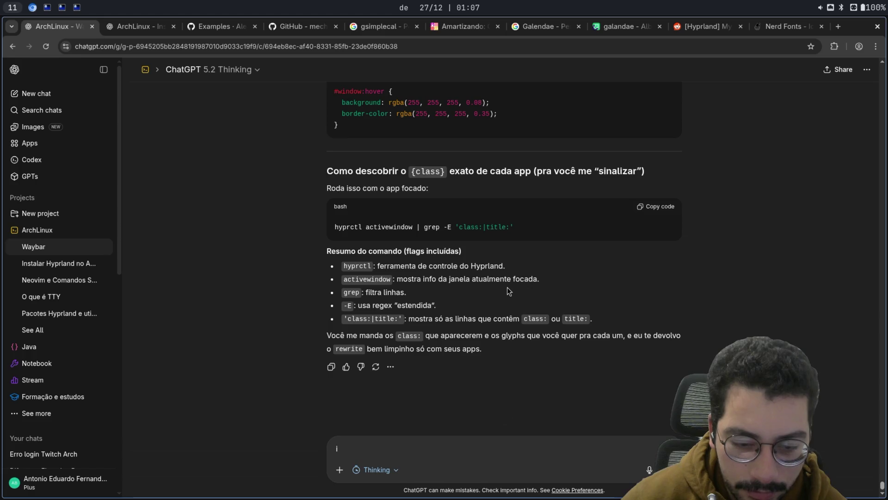
pyautogui.press('BackSpace')
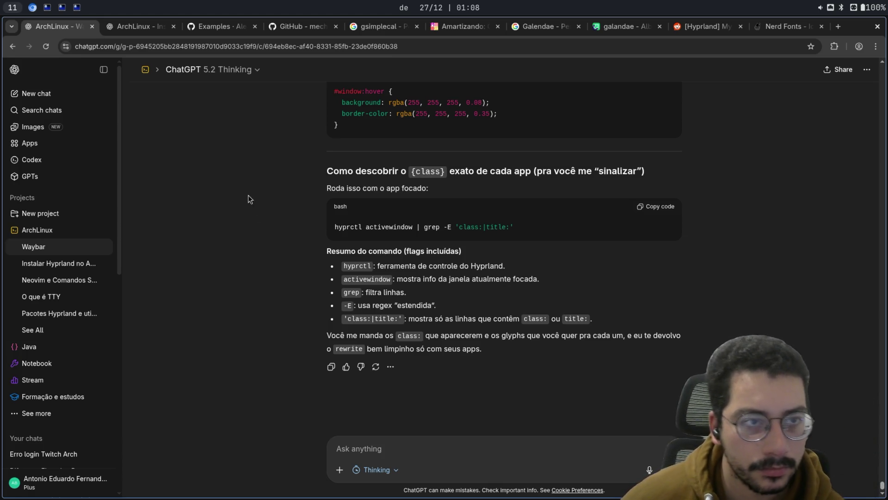
pyautogui.click(142, 28)
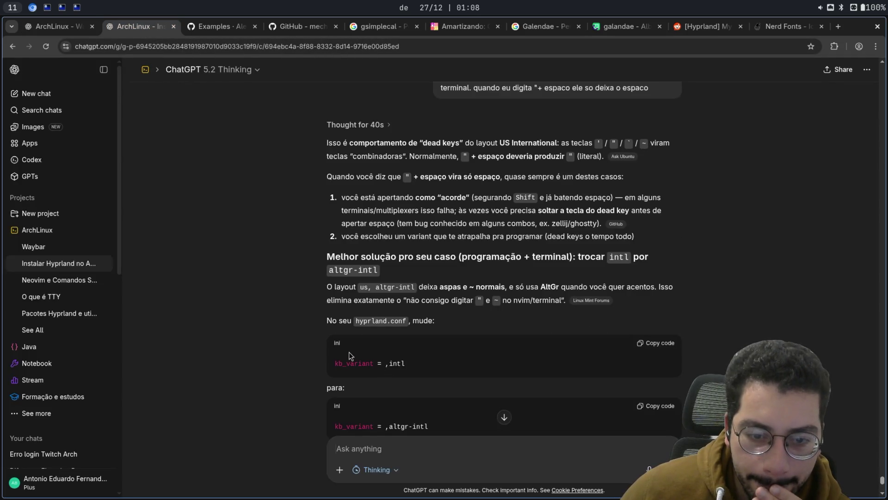
pyautogui.scroll(-10, 351, 352)
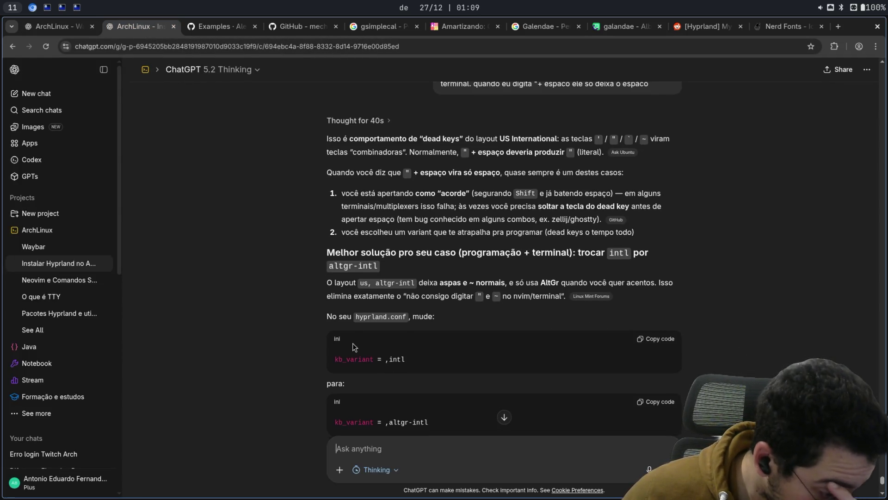
pyautogui.scroll(-1, 353, 356)
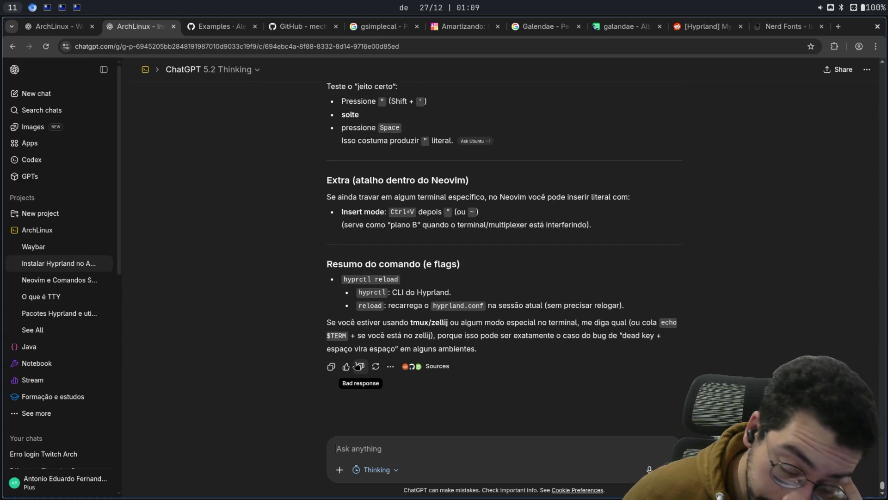
pyautogui.scroll(5, 370, 366)
pyautogui.scroll(3, 387, 364)
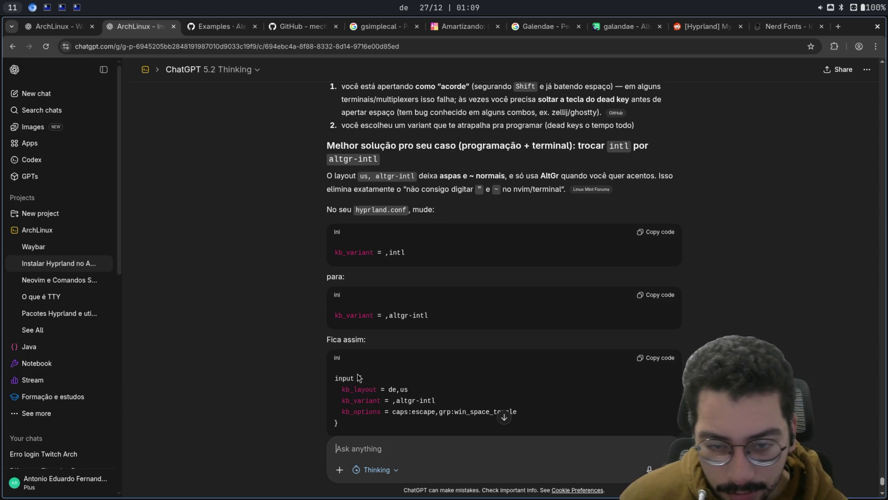
pyautogui.scroll(-10, 368, 372)
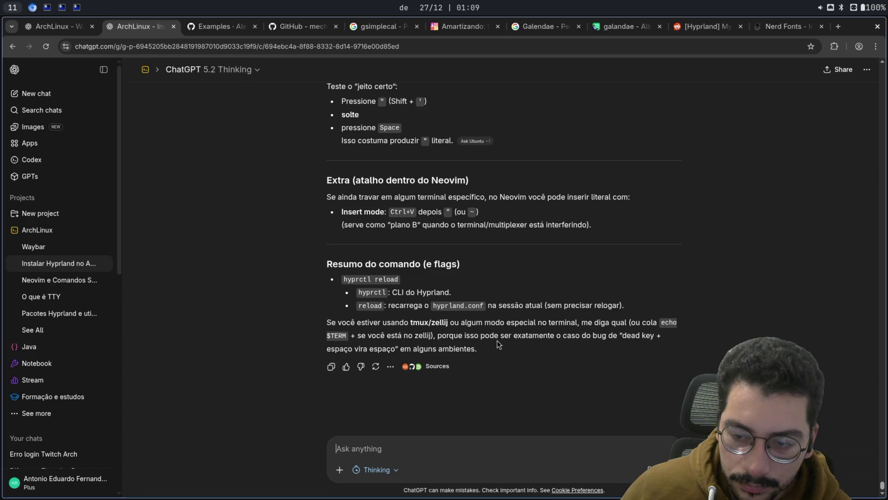
pyautogui.scroll(2, 494, 339)
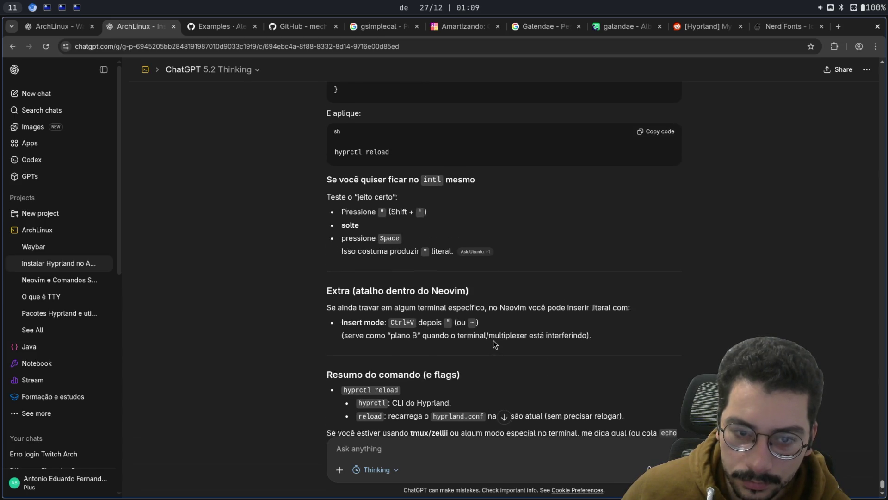
pyautogui.scroll(-2, 493, 340)
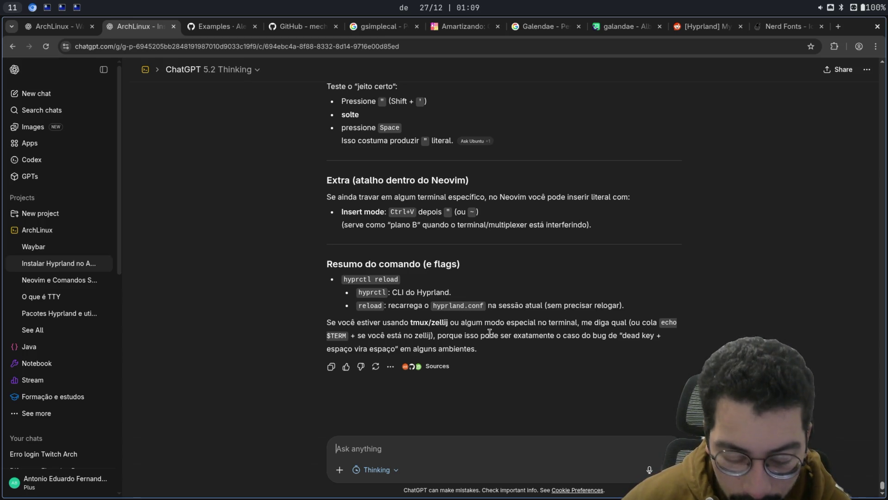
pyautogui.write('ć')
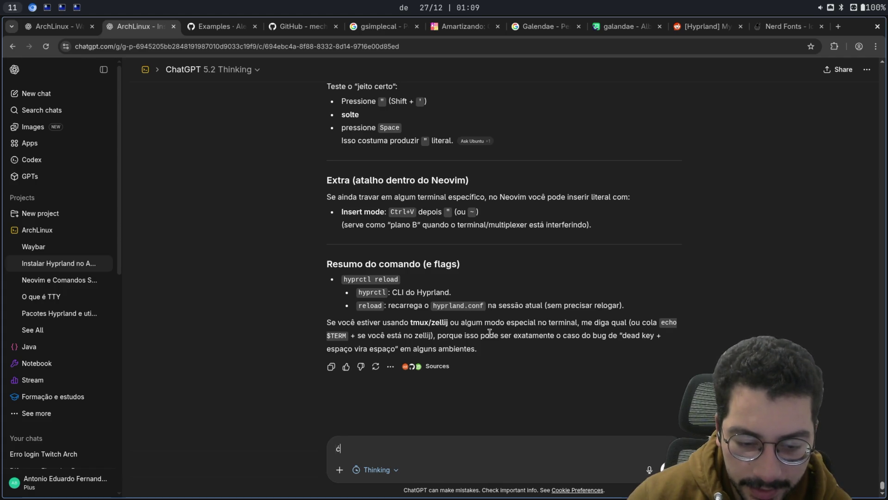
pyautogui.write('ććććććć')
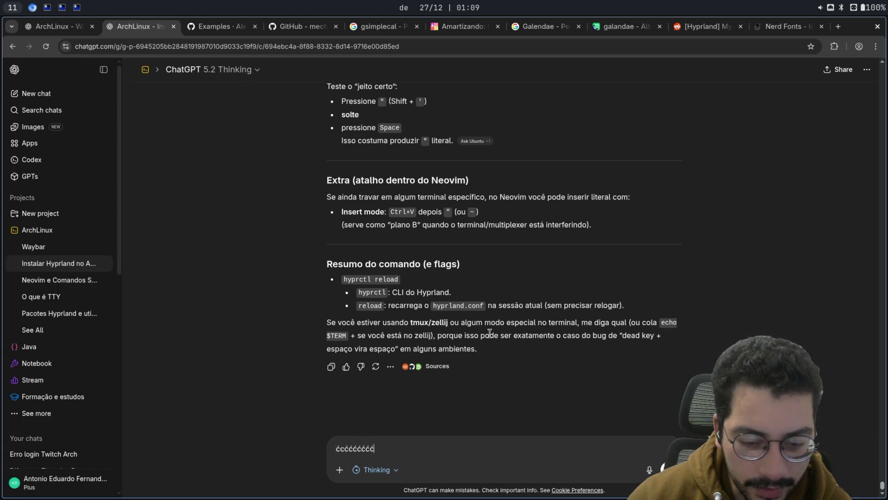
# Step: Type two test runs of 'ć' characters in the ChatGPT box, clearing each with select-all and delete
pyautogui.press('BackSpace')
pyautogui.press('BackSpace')
pyautogui.press('BackSpace')
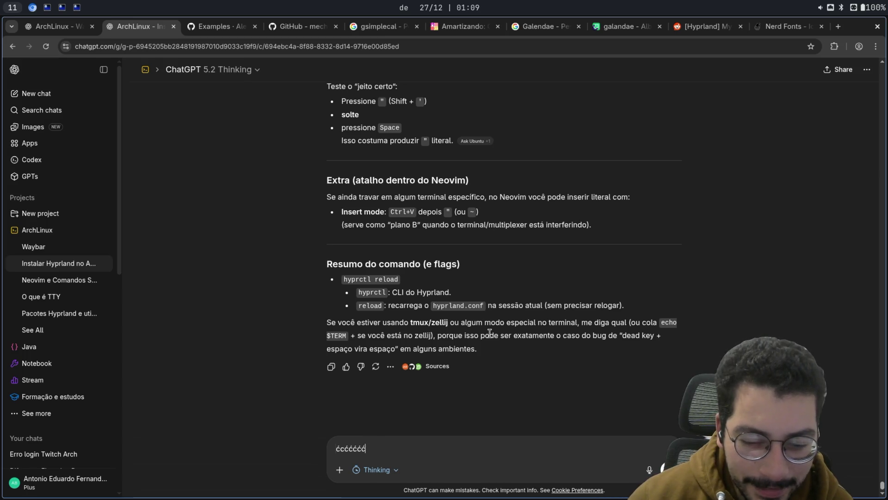
pyautogui.write('ćććć')
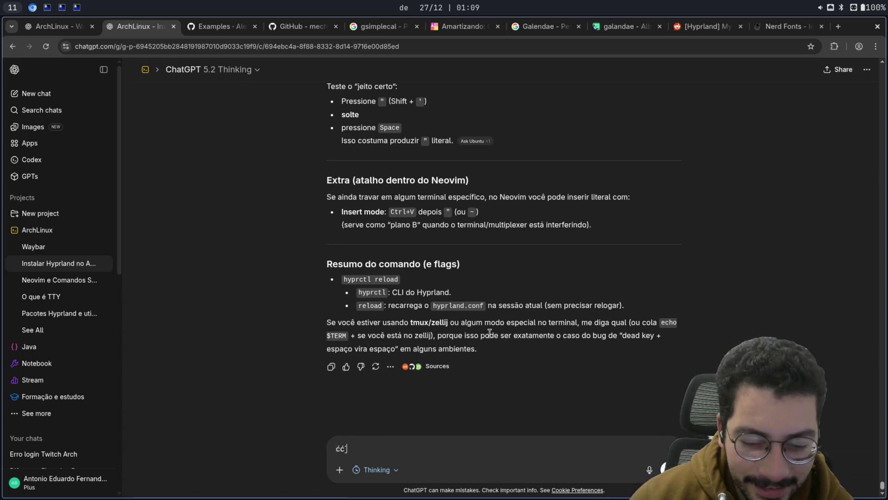
pyautogui.write('ććććććććć')
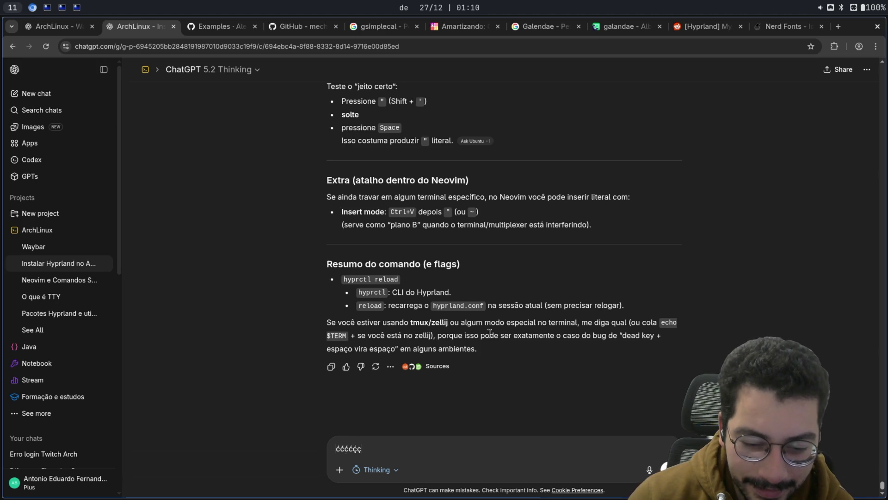
pyautogui.write('ćććć')
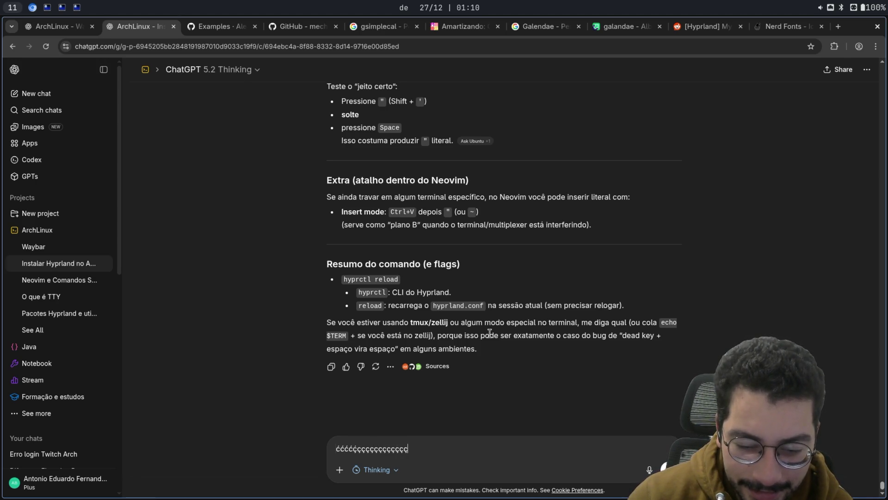
pyautogui.hotkey('ctrl', 'a')
pyautogui.press('BackSpace')
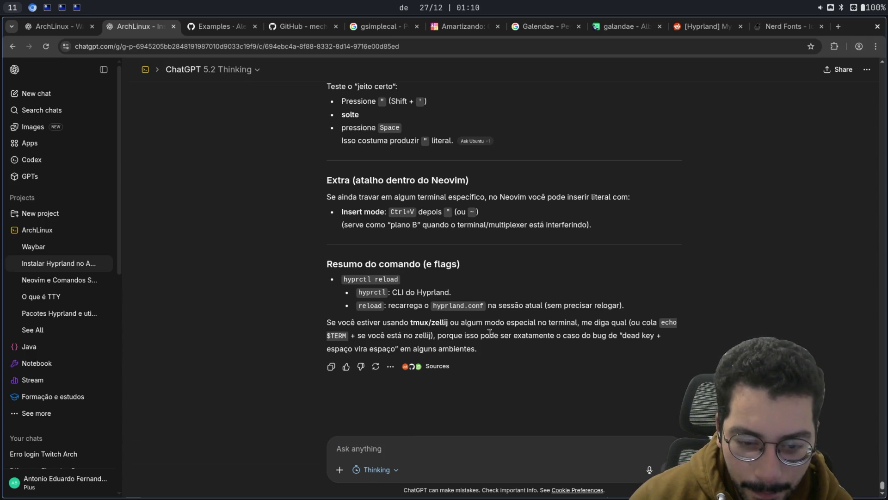
pyautogui.write('ćććć')
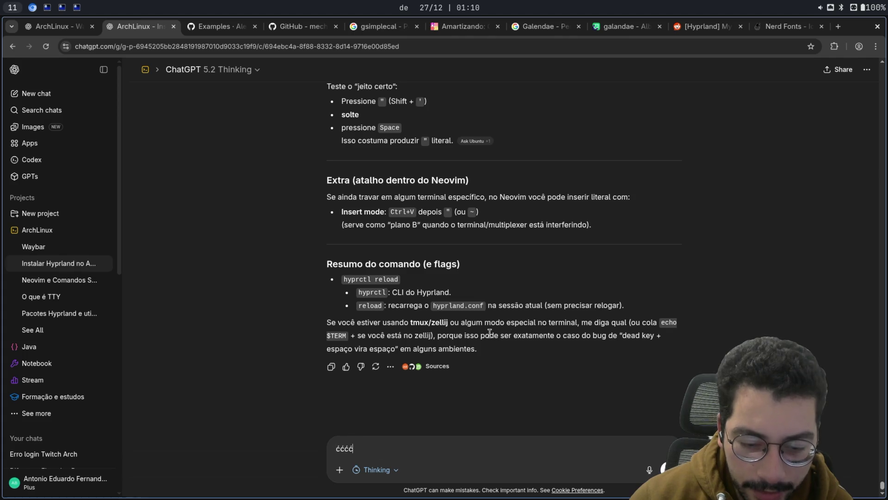
pyautogui.write('ććććććććććććć')
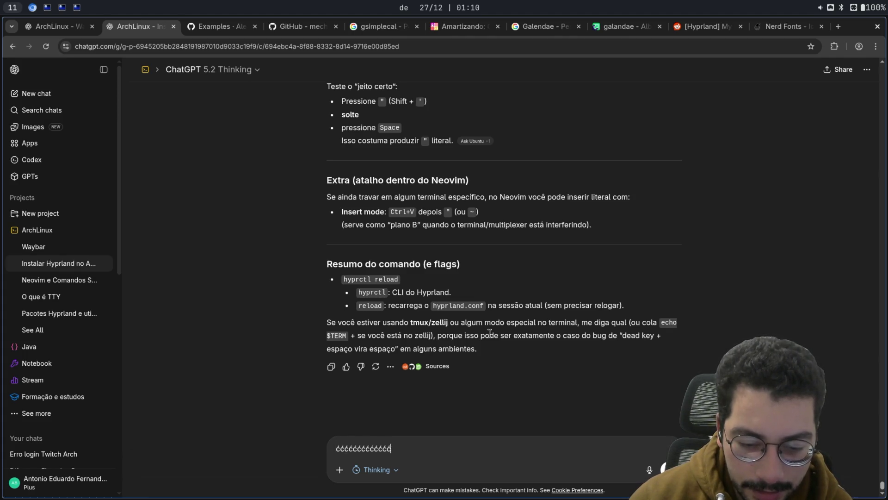
pyautogui.write('ććććććććć')
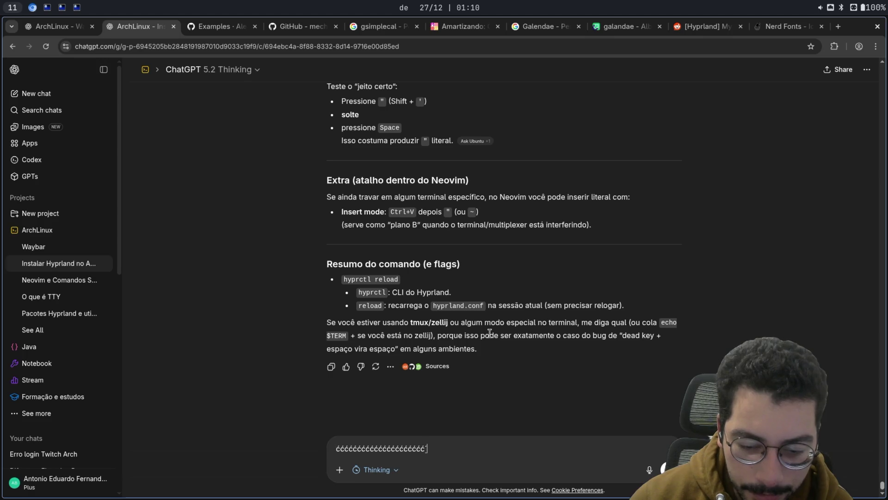
pyautogui.write('ććććććććć')
pyautogui.hotkey('ctrl', 'a')
pyautogui.press('BackSpace')
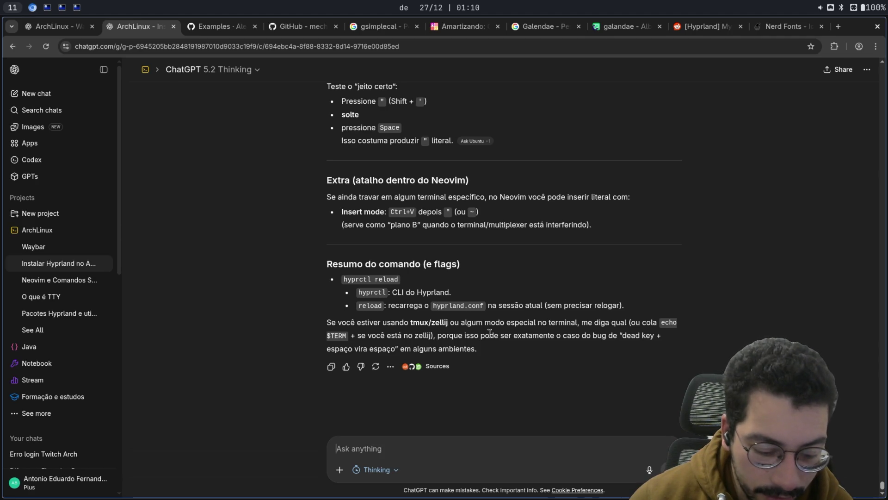
pyautogui.press('super+q')
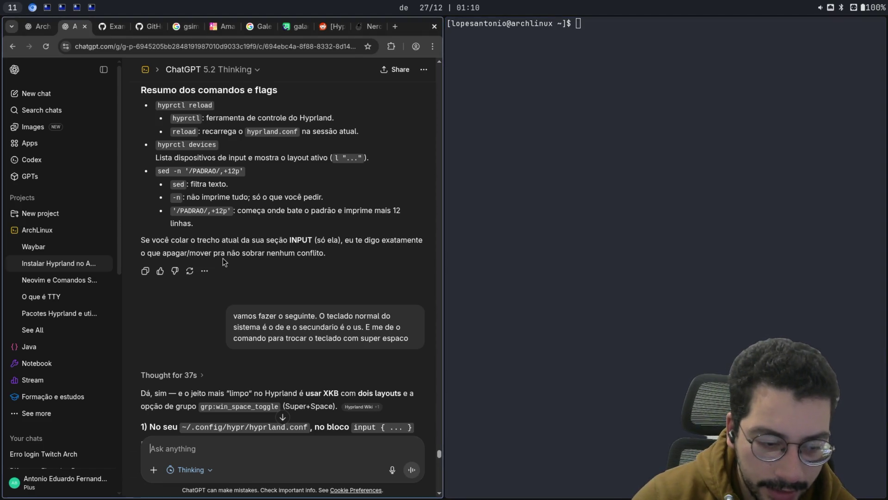
# Step: Remove a stray tilde from the chat box, reopen a terminal, and cancel a recalled history command
pyautogui.write('~')
pyautogui.press('BackSpace')
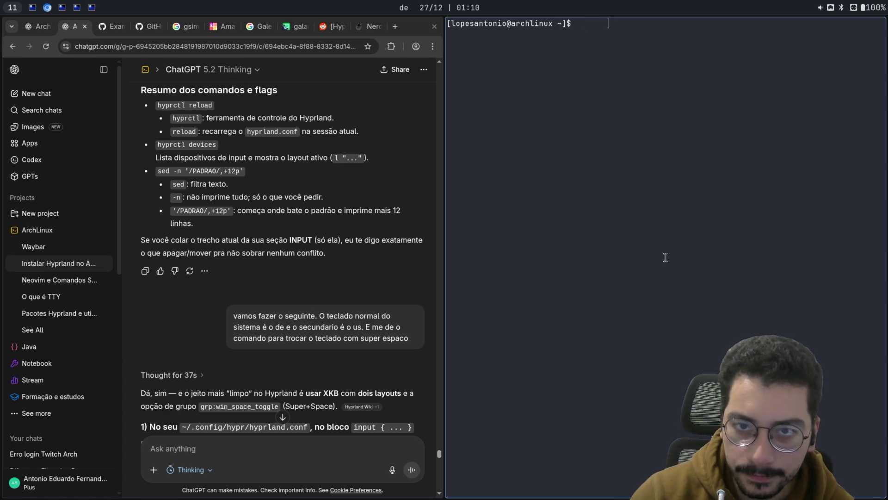
pyautogui.press('super+q')
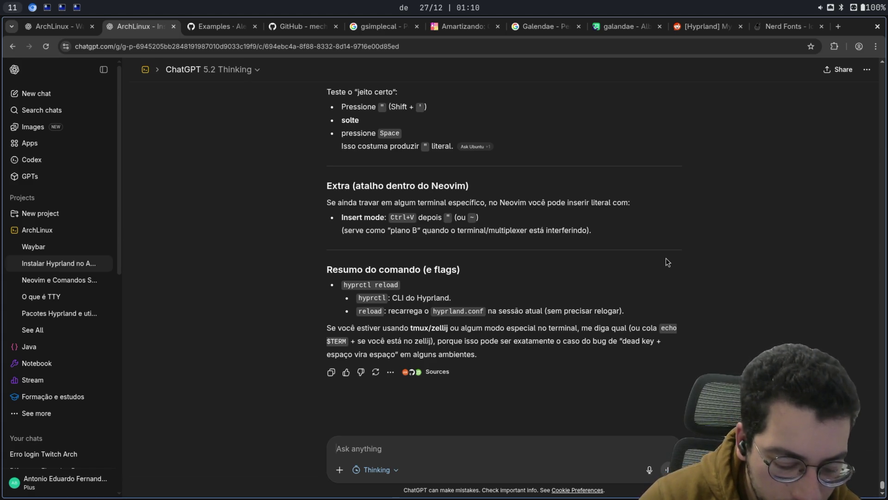
pyautogui.press('super+Return')
pyautogui.write('timedatectl status')
pyautogui.press('Up')
pyautogui.press('Up')
pyautogui.press('Up')
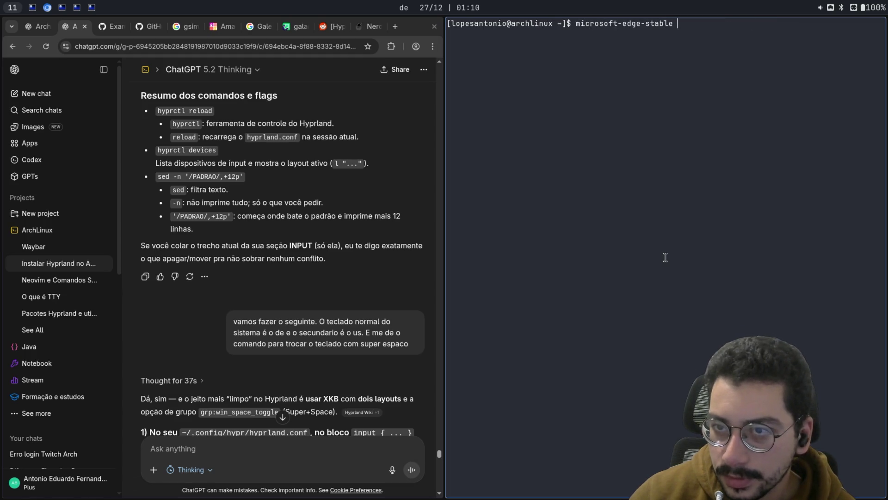
pyautogui.press('Up')
pyautogui.press('Up')
pyautogui.press('Up')
pyautogui.press('Down')
pyautogui.press('Down')
pyautogui.press('Down')
pyautogui.press('Up')
pyautogui.press('Up')
pyautogui.press('Up')
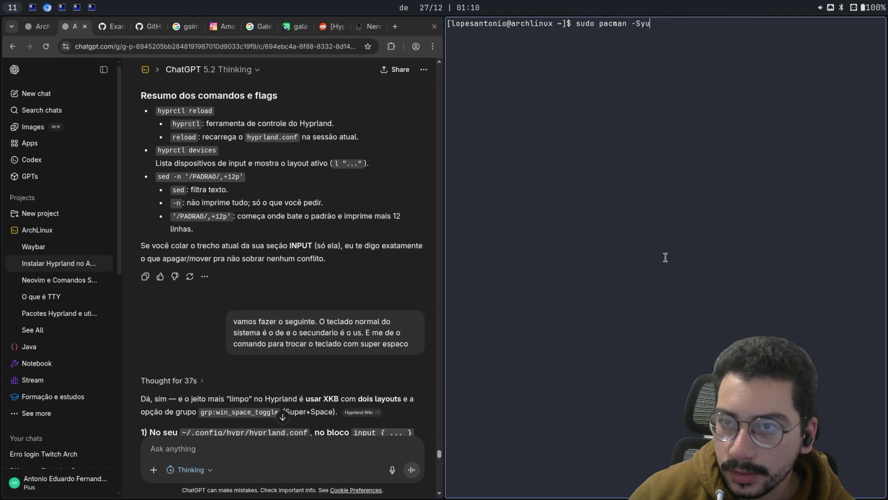
pyautogui.hotkey('ctrl', 'c')
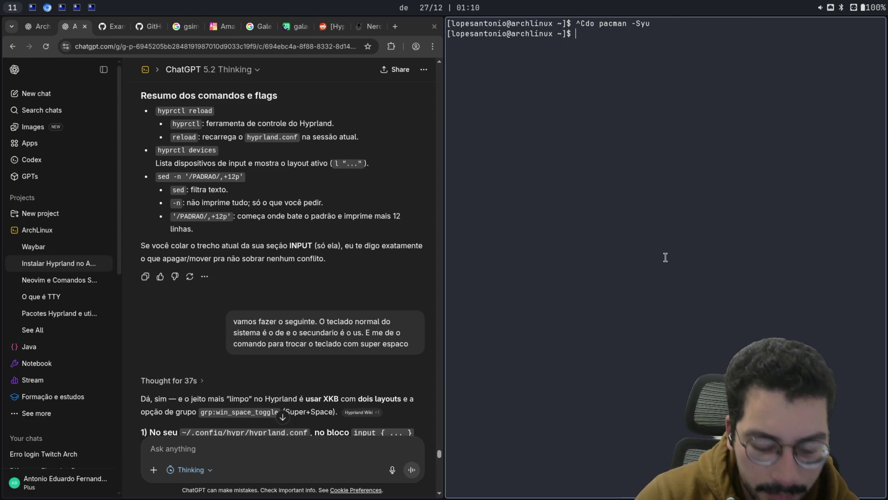
# Step: Run 'nvim .config/hypr/hyprland.conf', using Tab completion for the file name
pyautogui.write('nbim')
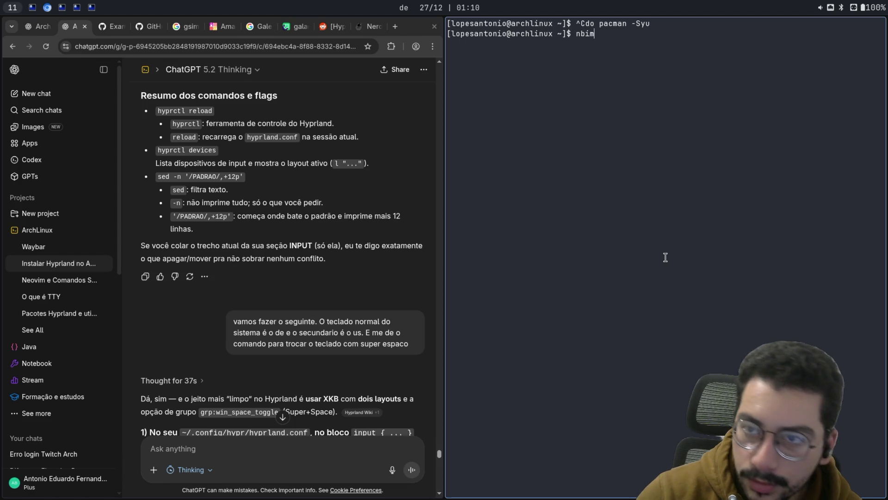
pyautogui.press('BackSpace')
pyautogui.press('BackSpace')
pyautogui.press('BackSpace')
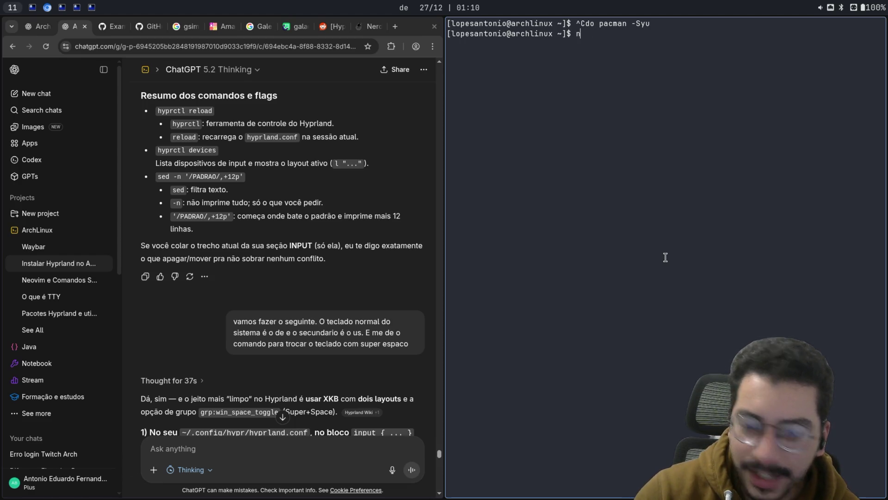
pyautogui.write('vim .config/')
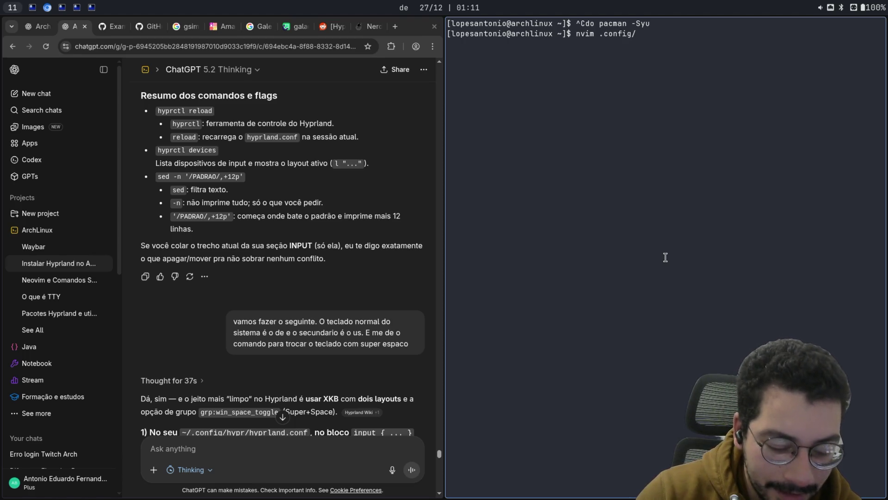
pyautogui.write('hypr/con')
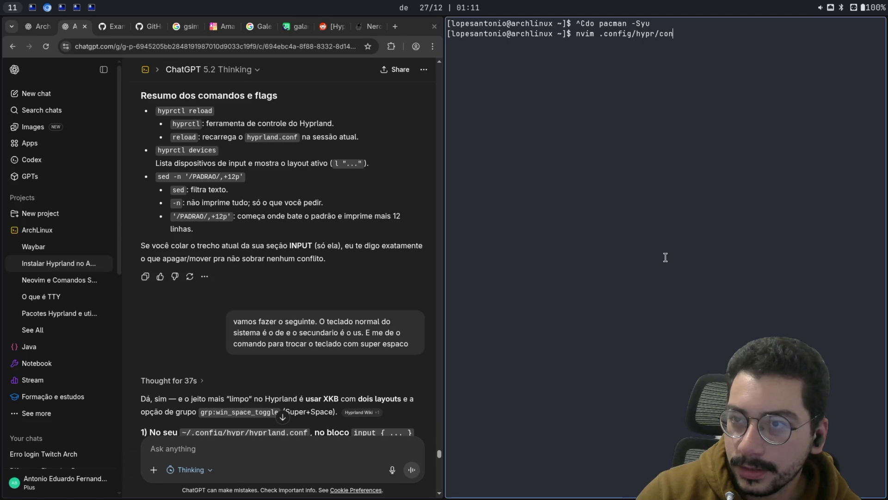
pyautogui.write('f')
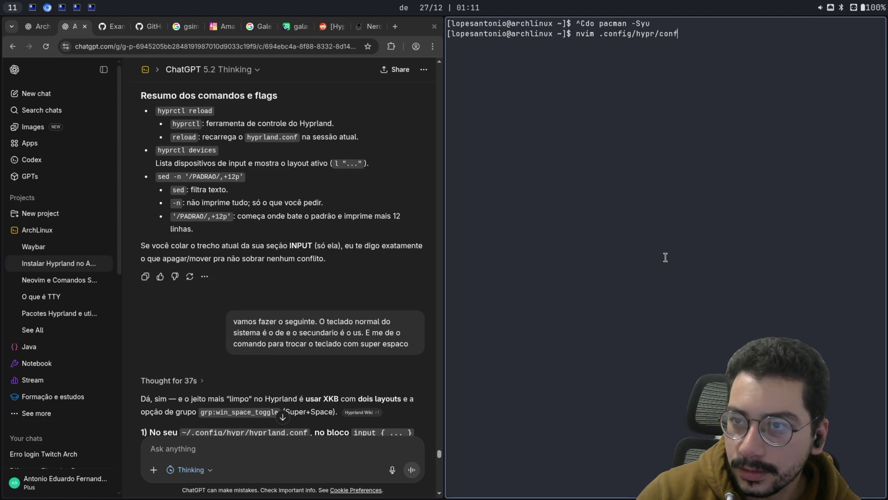
pyautogui.press('BackSpace')
pyautogui.press('BackSpace')
pyautogui.press('BackSpace')
pyautogui.write('hypr')
pyautogui.press('Tab')
pyautogui.press('Tab')
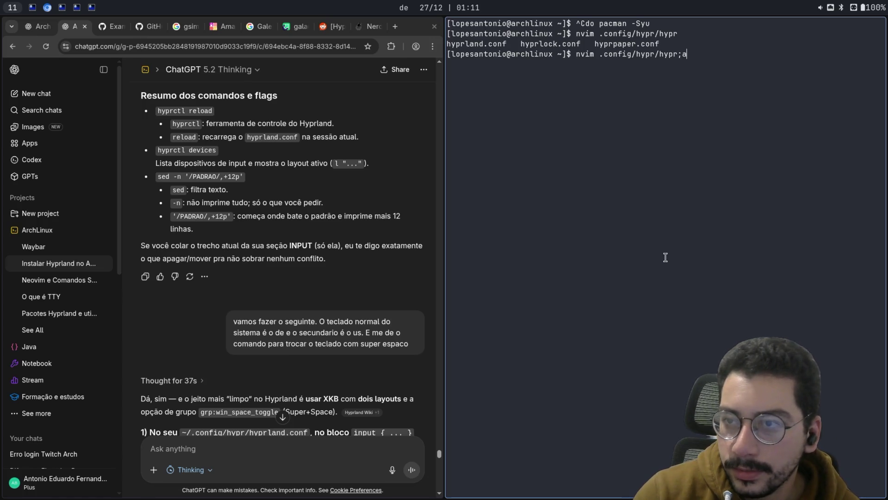
pyautogui.write('la')
pyautogui.press('Tab')
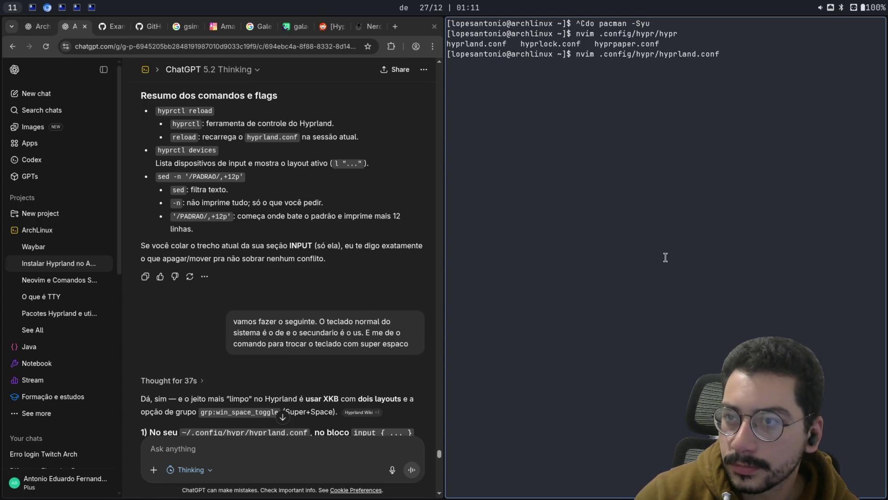
pyautogui.press('Return')
pyautogui.scroll(-15, 588, 251)
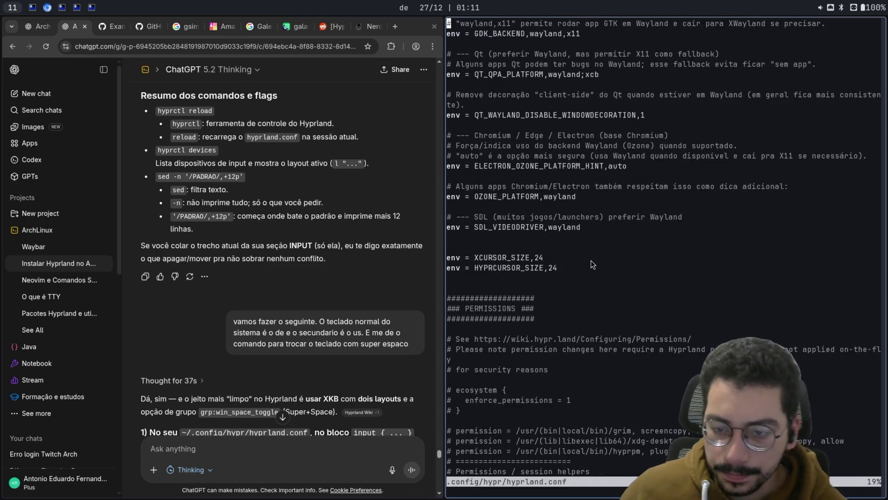
pyautogui.scroll(-3, 599, 246)
pyautogui.scroll(-20, 600, 245)
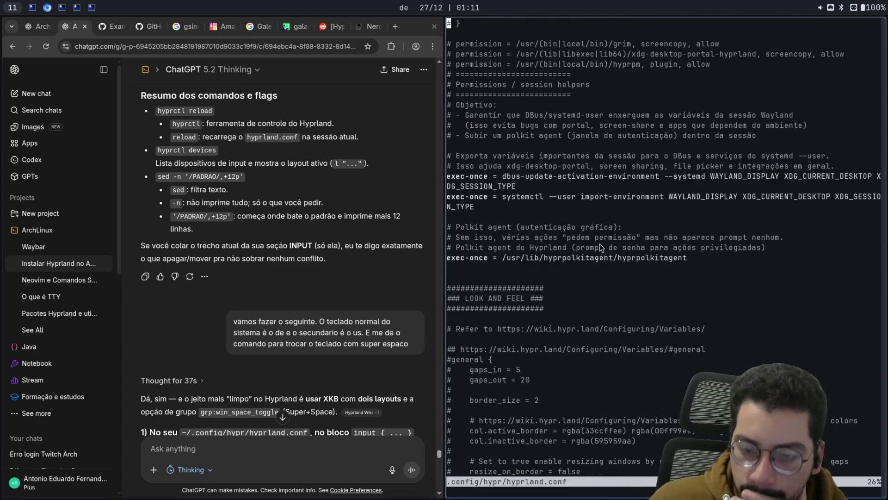
pyautogui.scroll(-15, 628, 234)
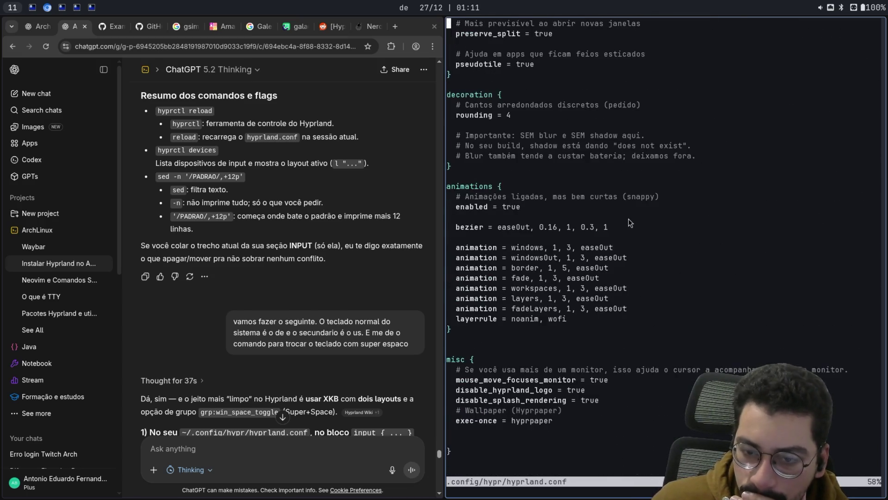
pyautogui.scroll(9, 611, 209)
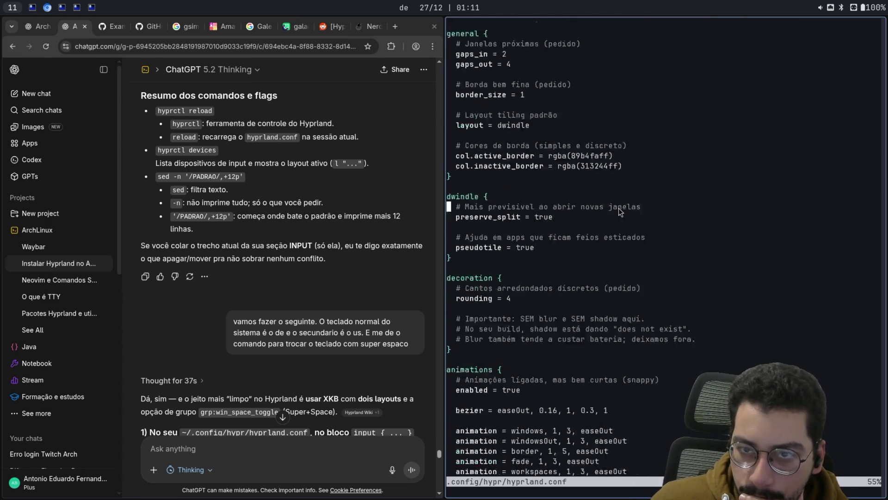
pyautogui.scroll(-20, 620, 212)
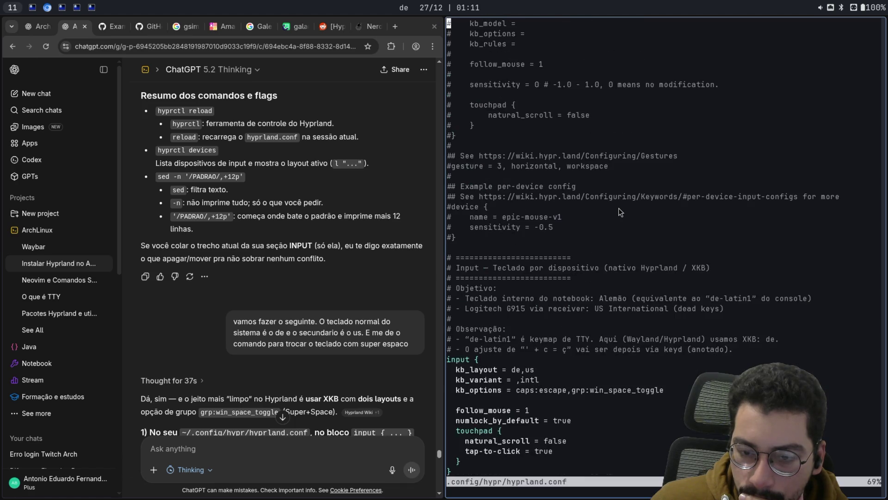
pyautogui.scroll(3, 619, 210)
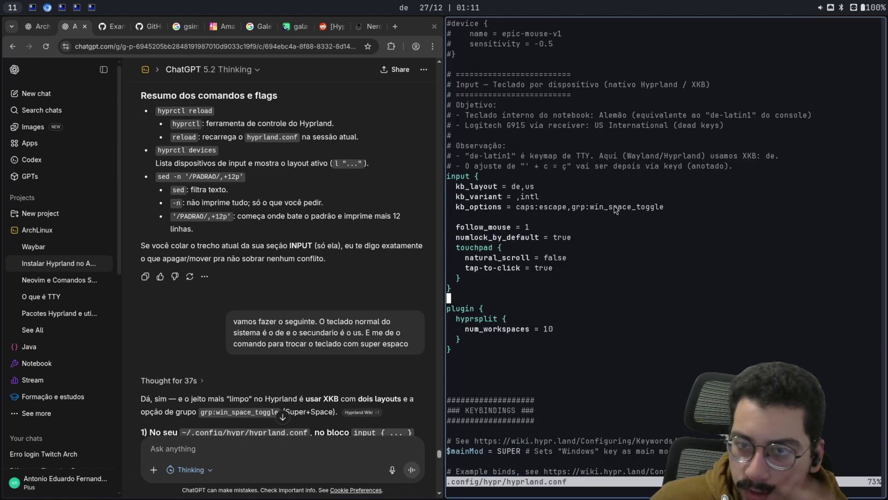
pyautogui.click(523, 206)
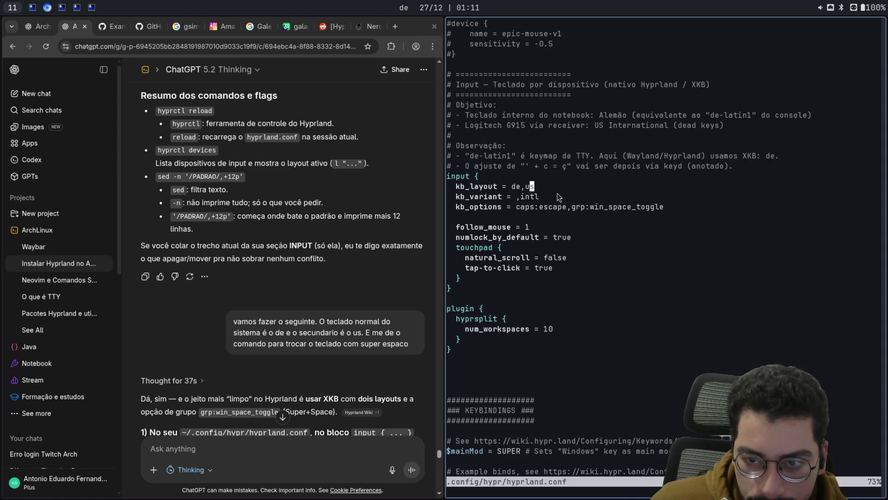
pyautogui.click(558, 194)
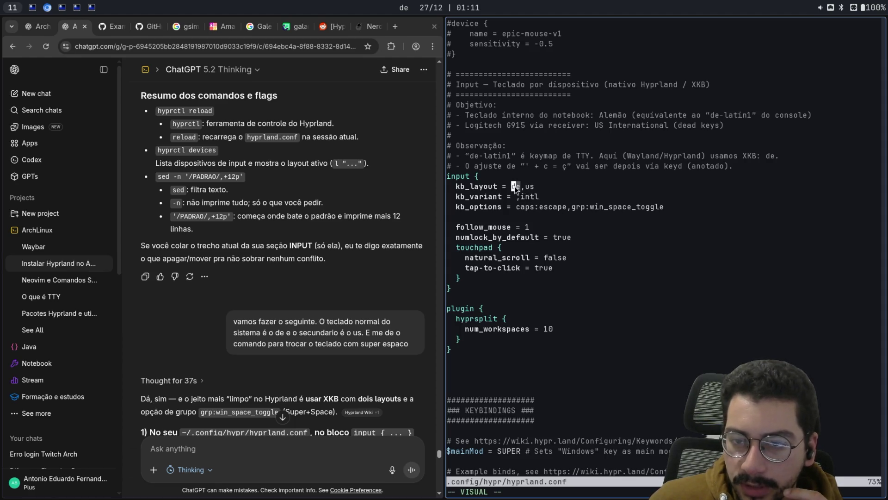
pyautogui.click(527, 208)
pyautogui.moveTo(524, 187); pyautogui.dragTo(513, 185)
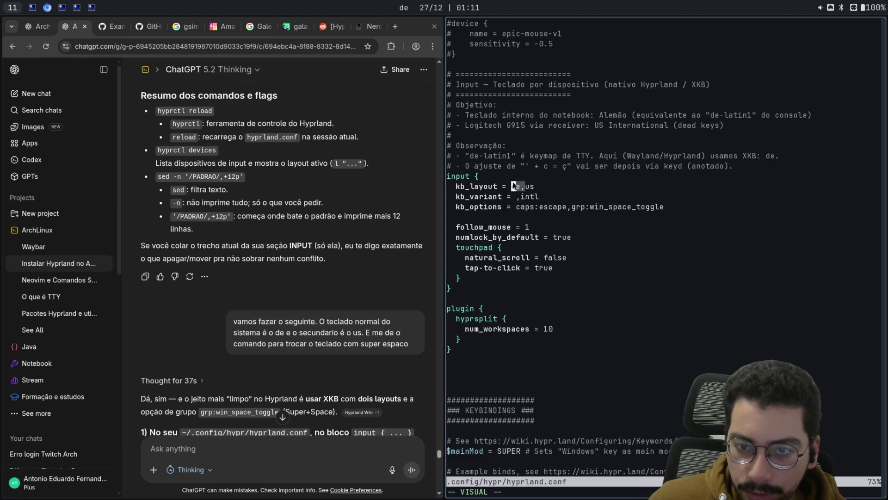
pyautogui.click(530, 187)
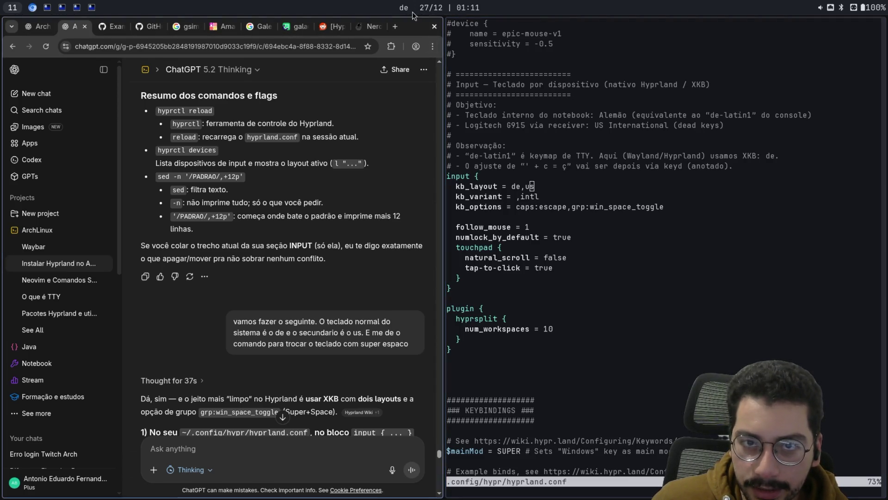
pyautogui.press('super+space')
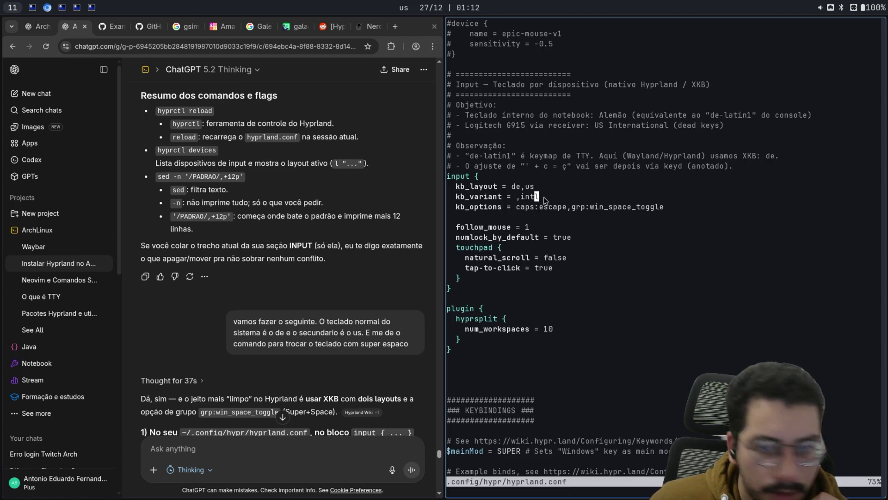
# Step: Review the ',intl' kb_variant beside kb_layout de,us in hyprland.conf, then begin a ChatGPT test message
pyautogui.click(515, 196)
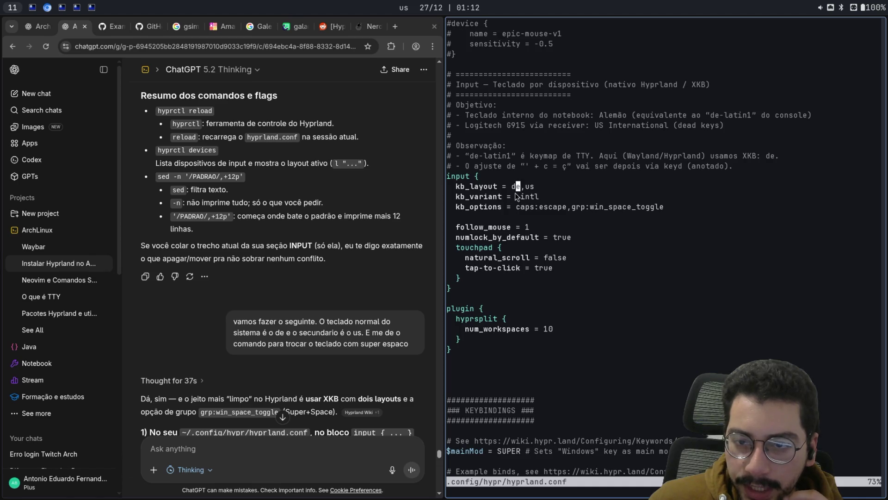
pyautogui.click(532, 186)
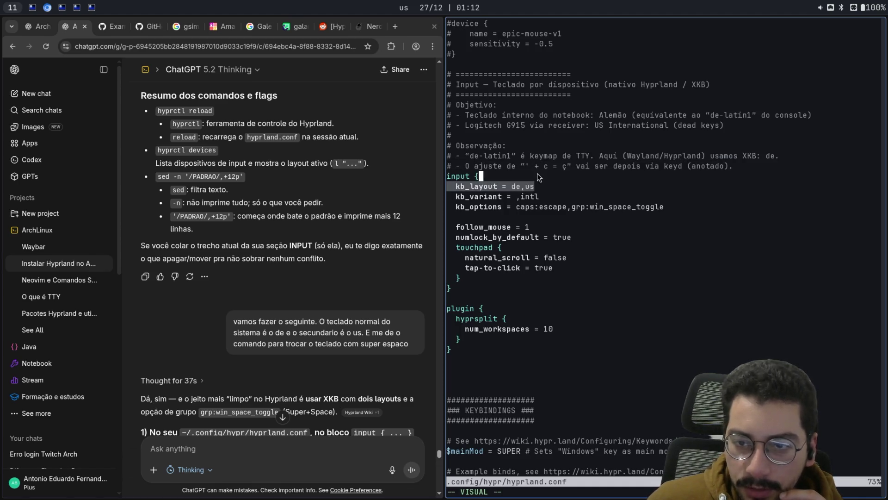
pyautogui.click(514, 197)
pyautogui.moveTo(515, 197); pyautogui.dragTo(517, 196)
pyautogui.click(517, 197)
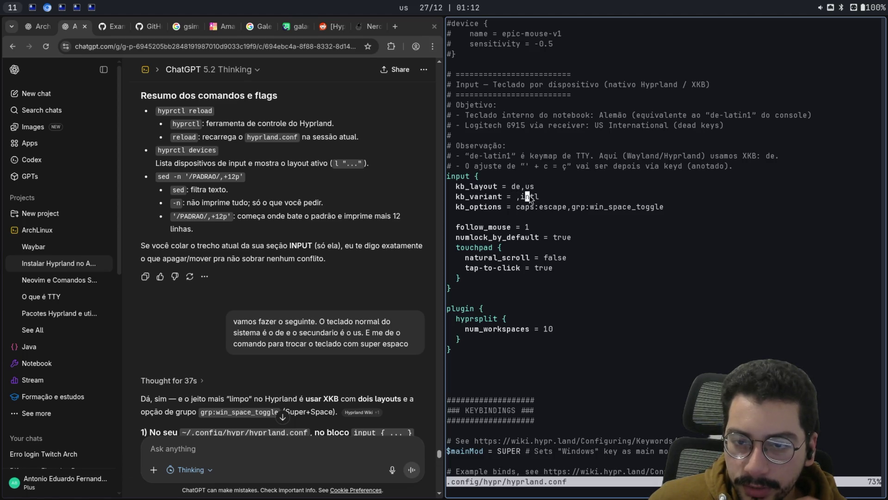
pyautogui.moveTo(526, 198); pyautogui.dragTo(540, 198)
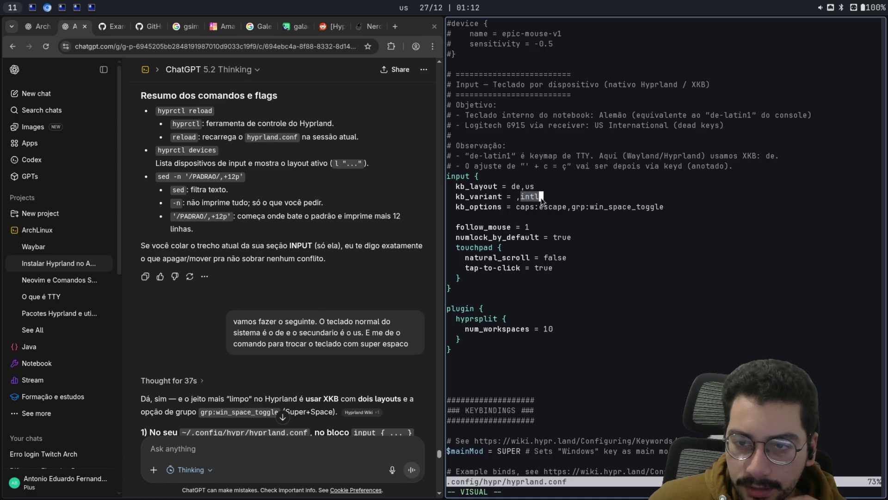
pyautogui.click(556, 188)
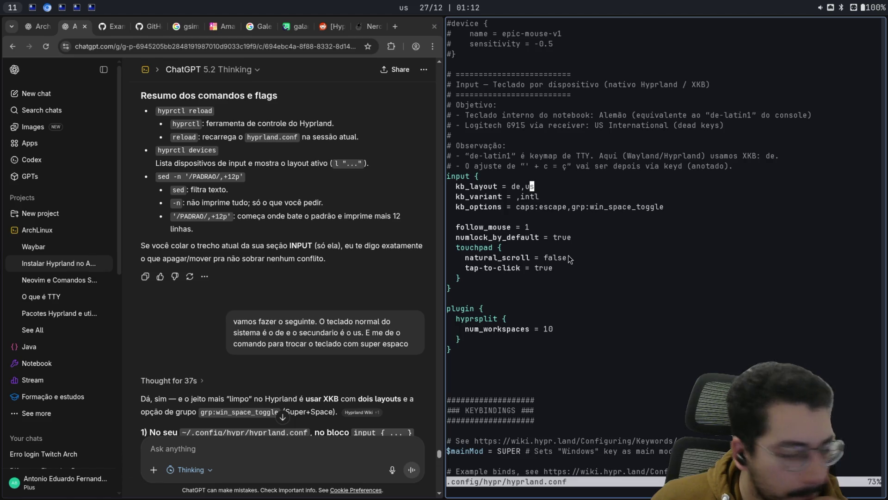
pyautogui.click(265, 446)
pyautogui.write('çç')
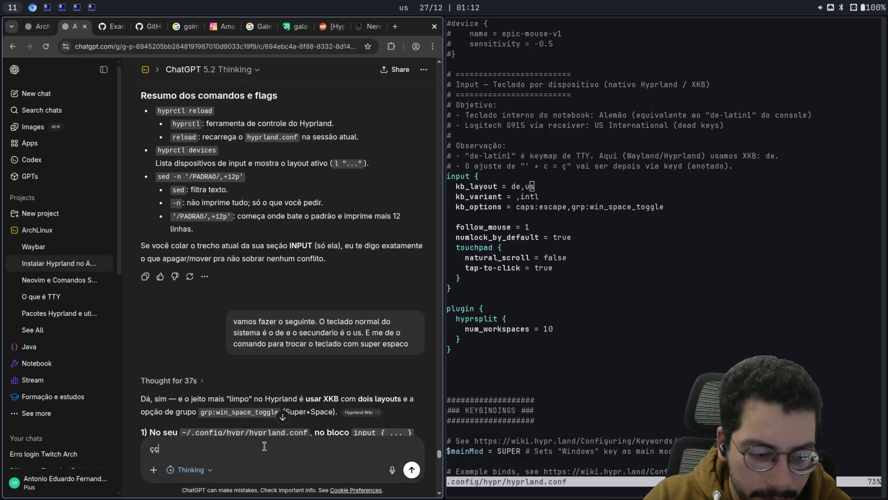
pyautogui.write('ççççççç')
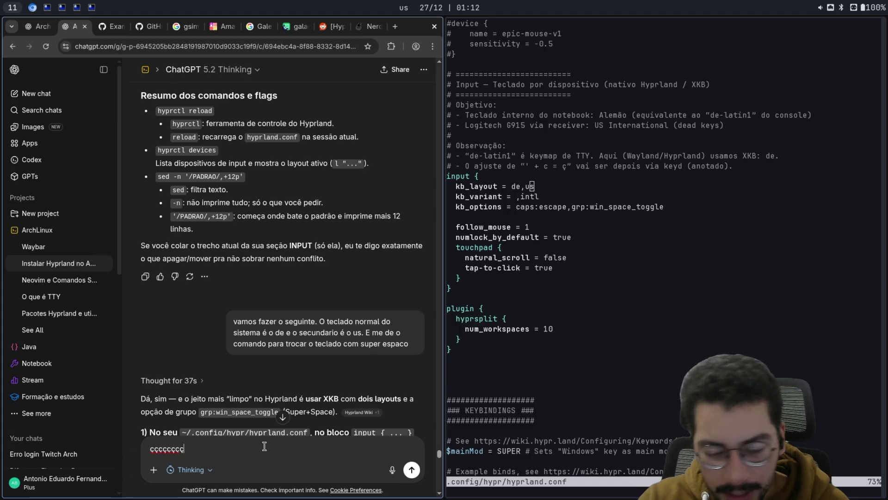
pyautogui.press('BackSpace')
pyautogui.press('BackSpace')
pyautogui.press('BackSpace')
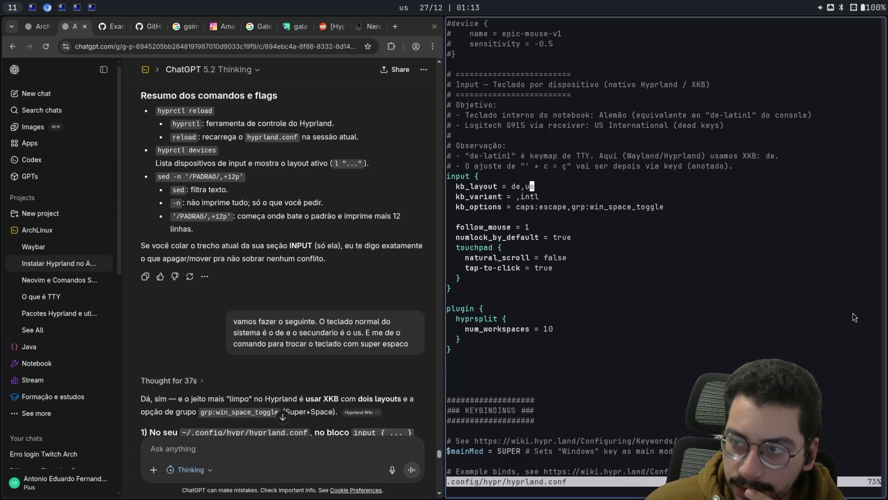
pyautogui.click(496, 115)
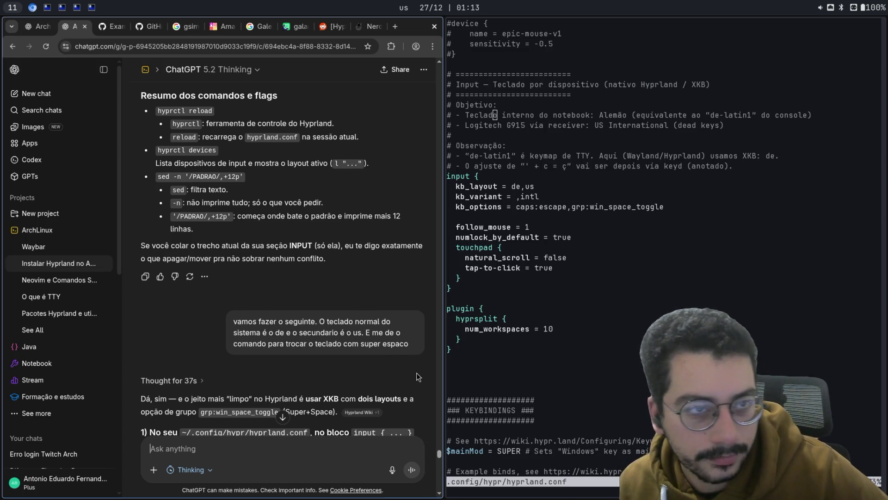
# Step: Return to the Waybar chat and jump to its latest answer on finding each app's class
pyautogui.scroll(-5, 358, 374)
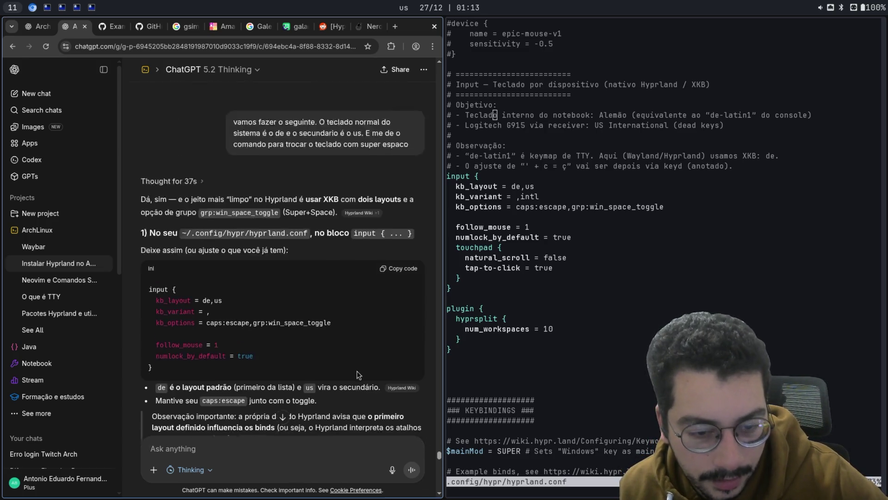
pyautogui.scroll(-5, 357, 371)
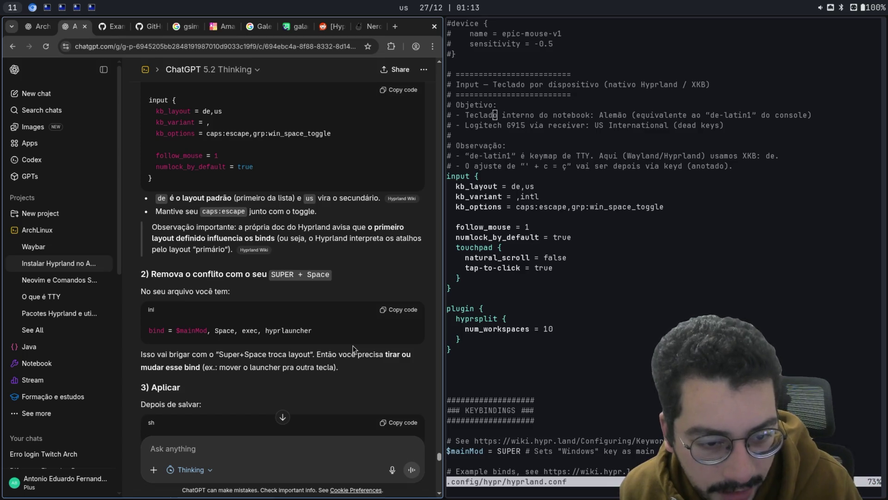
pyautogui.scroll(10, 352, 345)
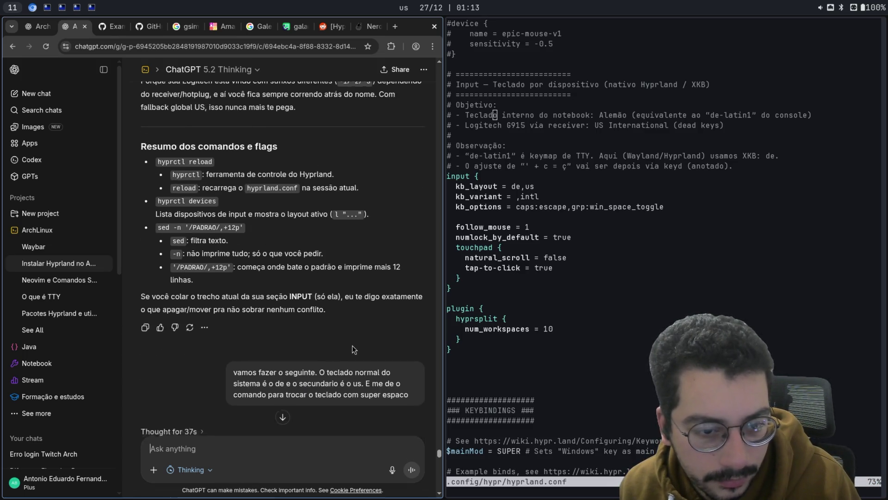
pyautogui.scroll(-9, 352, 345)
pyautogui.scroll(-15, 284, 419)
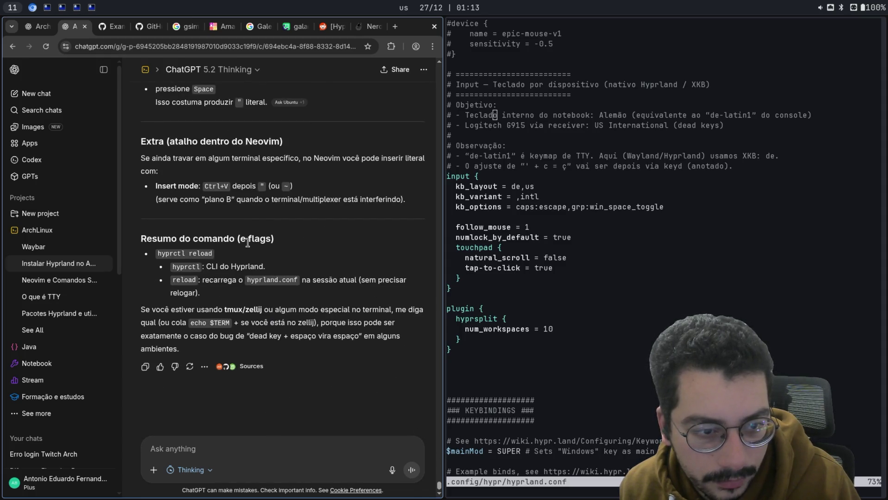
pyautogui.scroll(6, 351, 304)
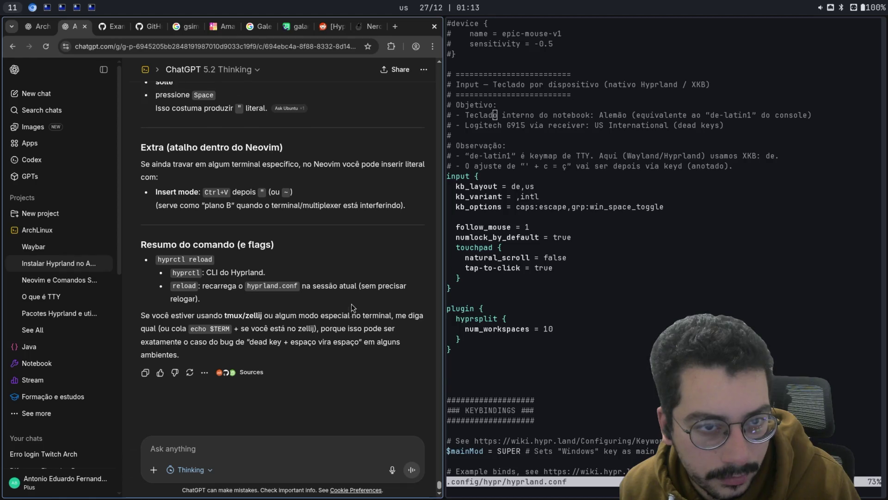
pyautogui.scroll(-6, 349, 321)
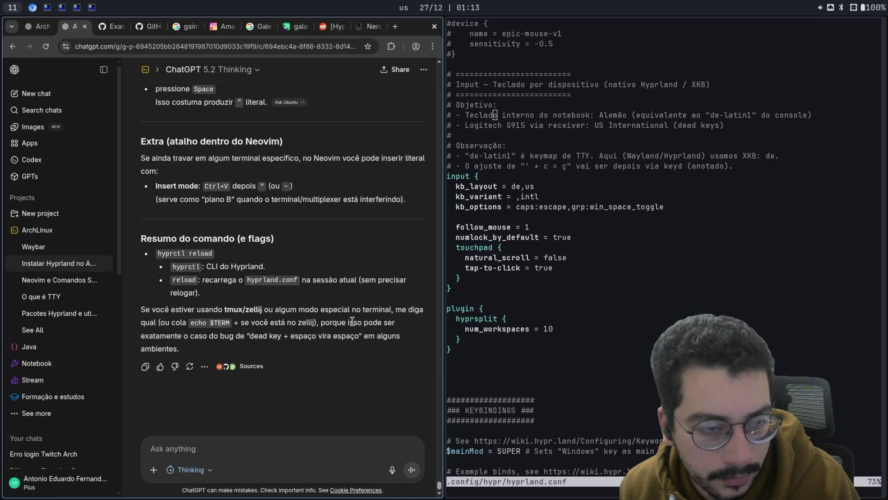
pyautogui.hotkey('ctrl', 'pageup')
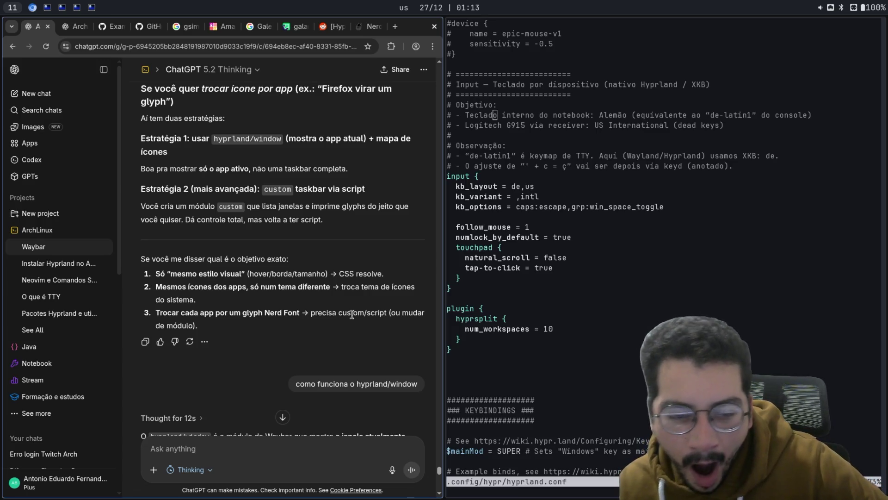
pyautogui.scroll(-20, 260, 306)
pyautogui.click(287, 420)
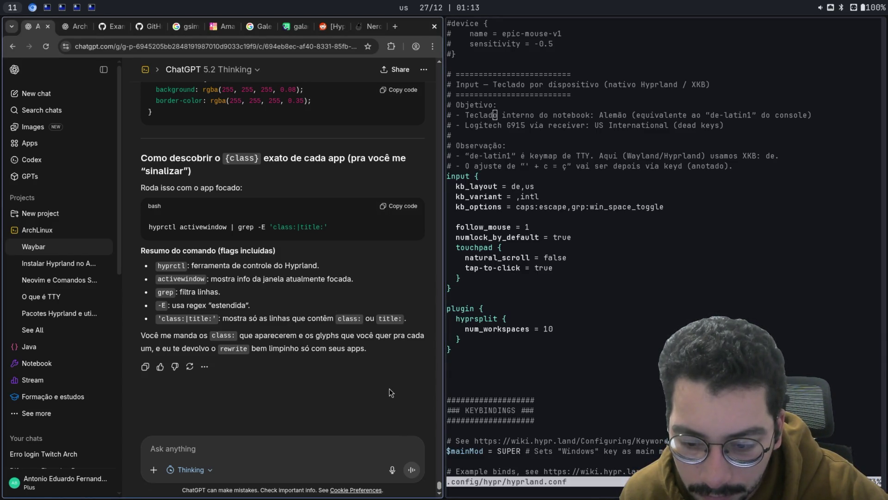
# Step: Scroll to the top of hyprland.conf and close its terminal window, confirming the Close Window? prompt
pyautogui.scroll(-20, 541, 373)
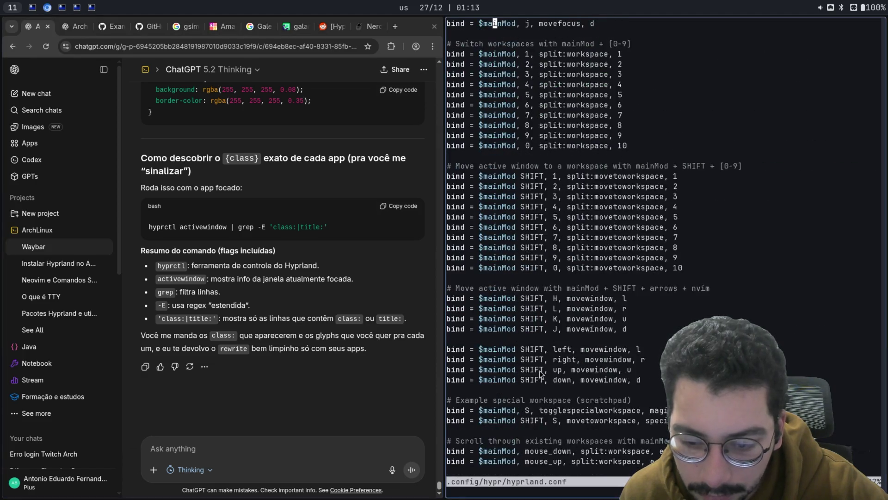
pyautogui.scroll(-9, 541, 369)
pyautogui.scroll(15, 537, 369)
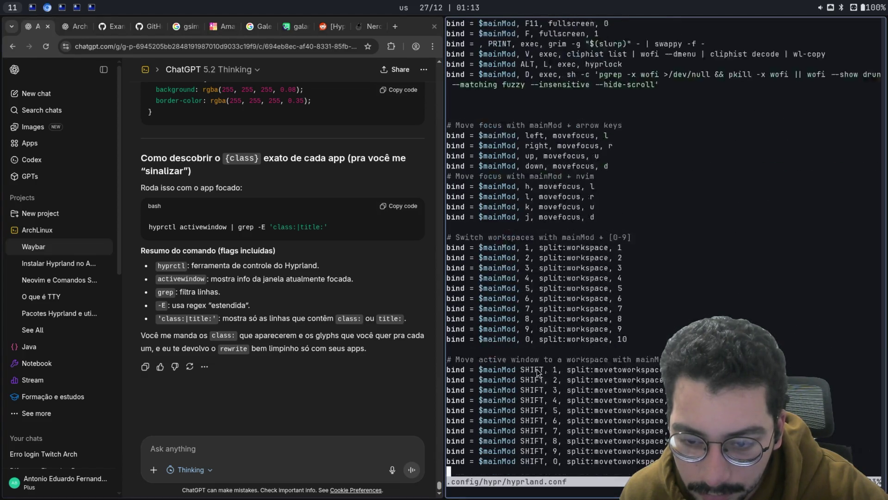
pyautogui.scroll(20, 537, 368)
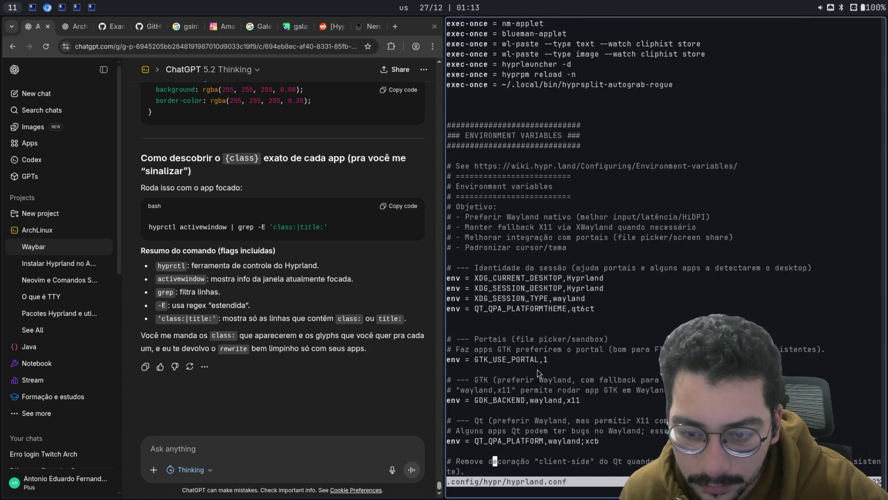
pyautogui.scroll(15, 537, 369)
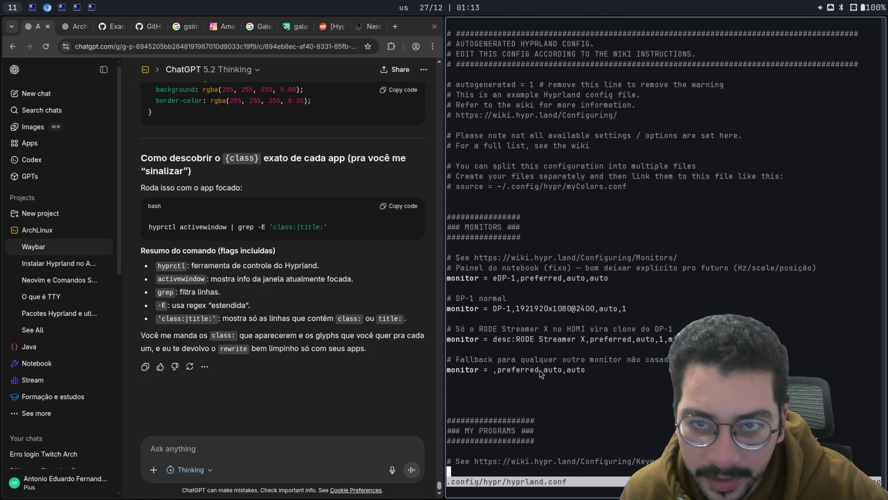
pyautogui.press('super+q')
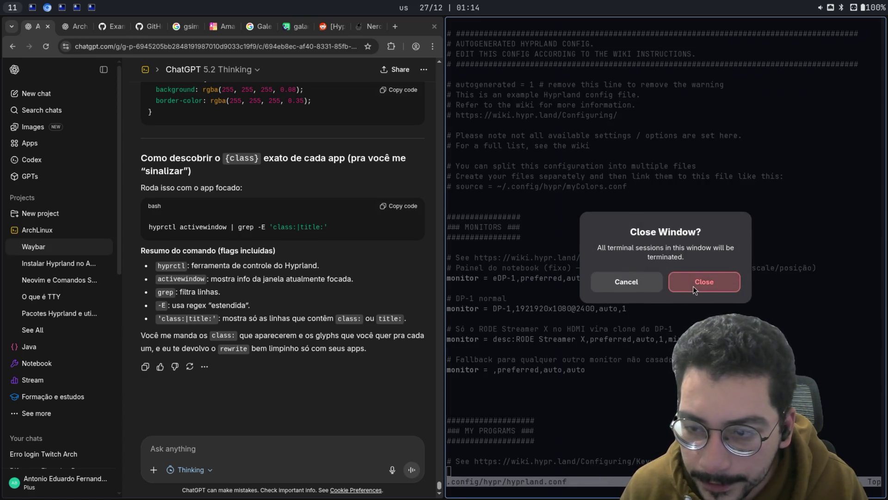
pyautogui.click(693, 286)
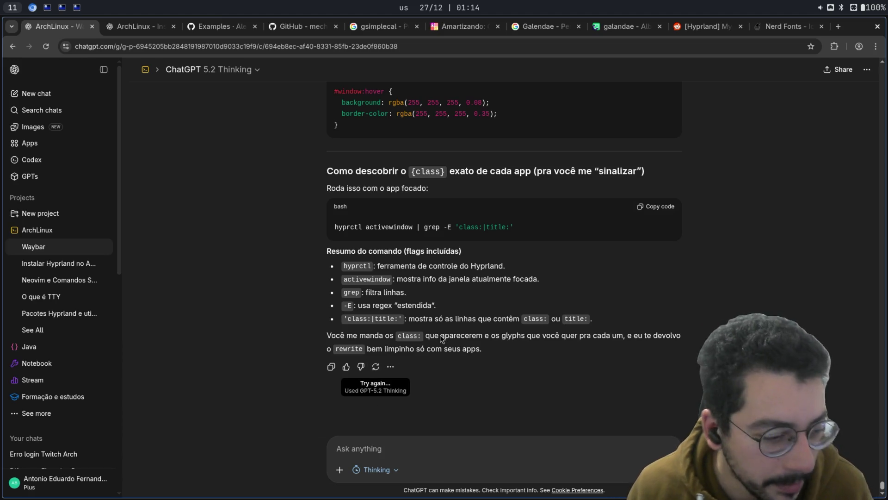
# Step: Select the sentence 'só as linhas que contêm class: ou title:' in the Waybar reply
pyautogui.moveTo(439, 318); pyautogui.dragTo(593, 318)
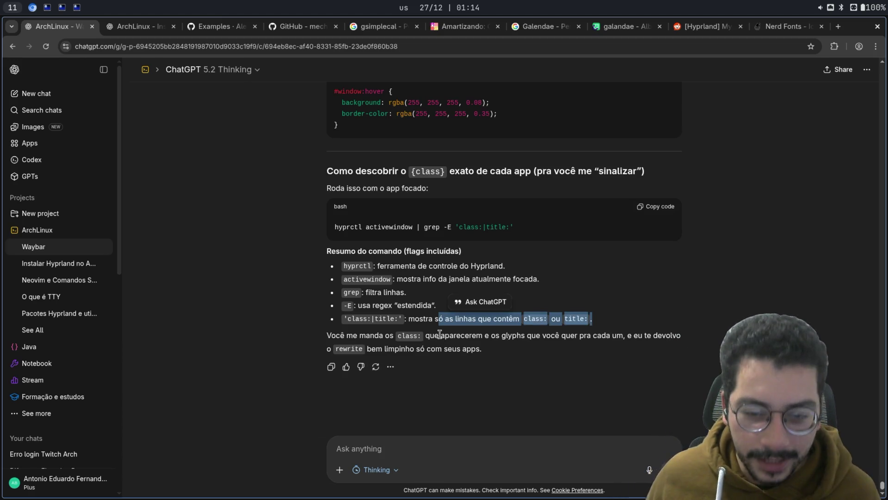